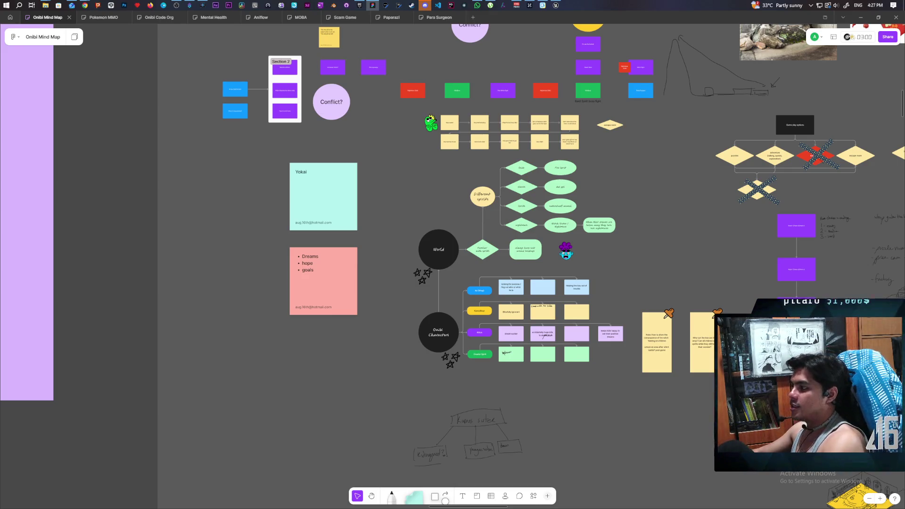
# Step: Zoom into the Different spirits branch and select the nightmare diamond
pyautogui.scroll(5, 540, 227)
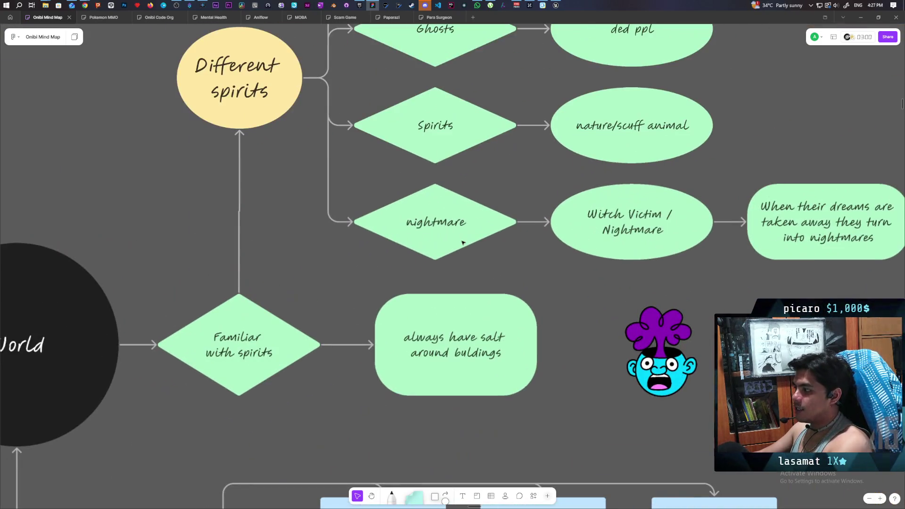
pyautogui.click(463, 240)
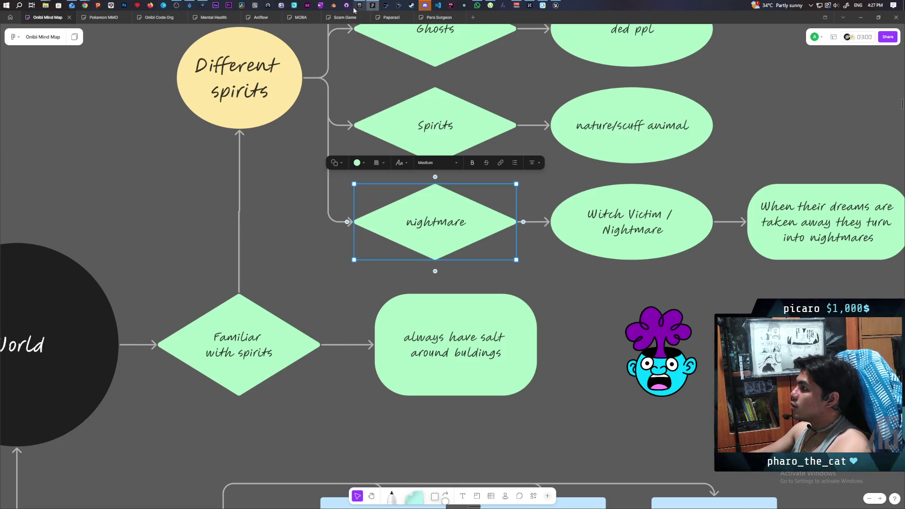
# Step: Bring up Discord, dismiss the New Audio Device prompt, and open Aniflow Interactive's technical-art channel
pyautogui.click(425, 5)
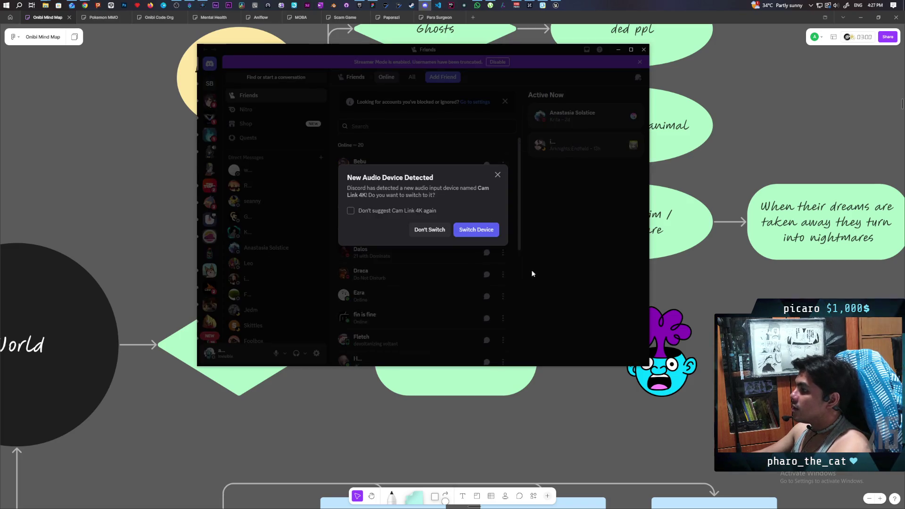
pyautogui.click(531, 273)
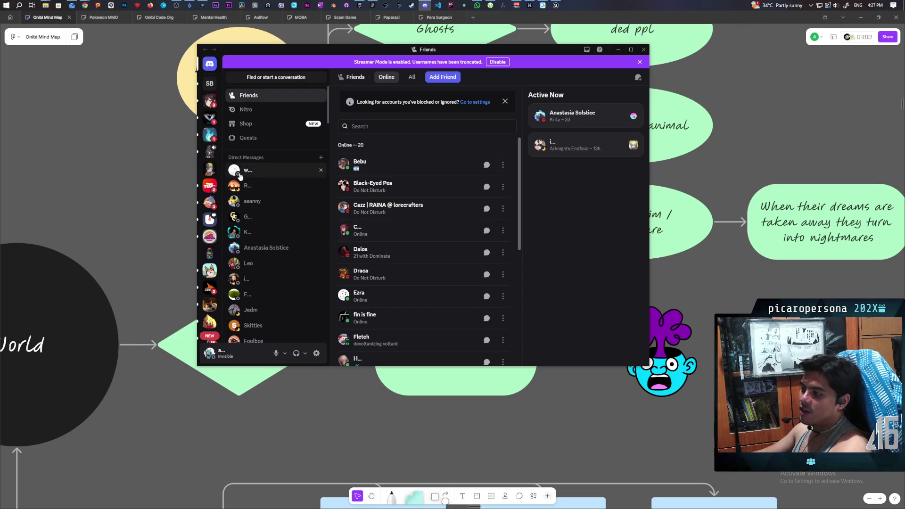
pyautogui.click(209, 135)
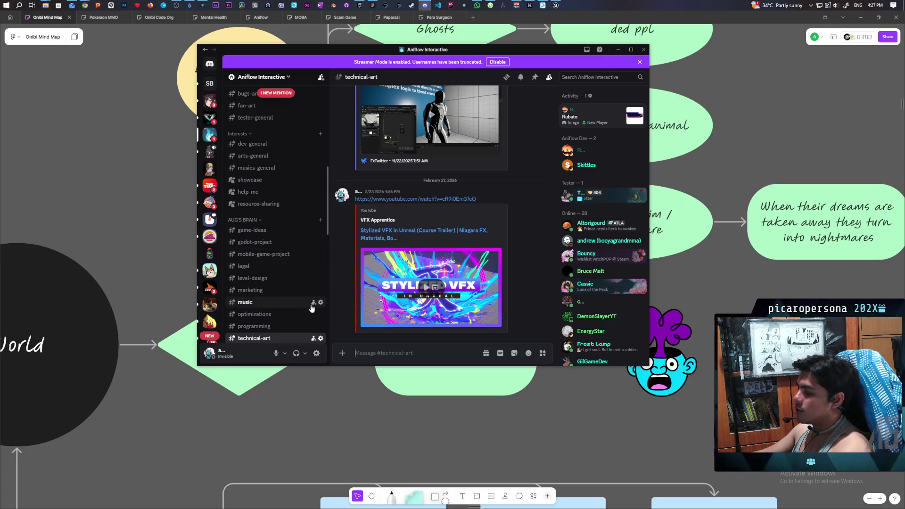
# Step: Reposition the Discord window, scroll the chat, then return to the Unreal Editor
pyautogui.moveTo(330, 50); pyautogui.dragTo(285, 344)
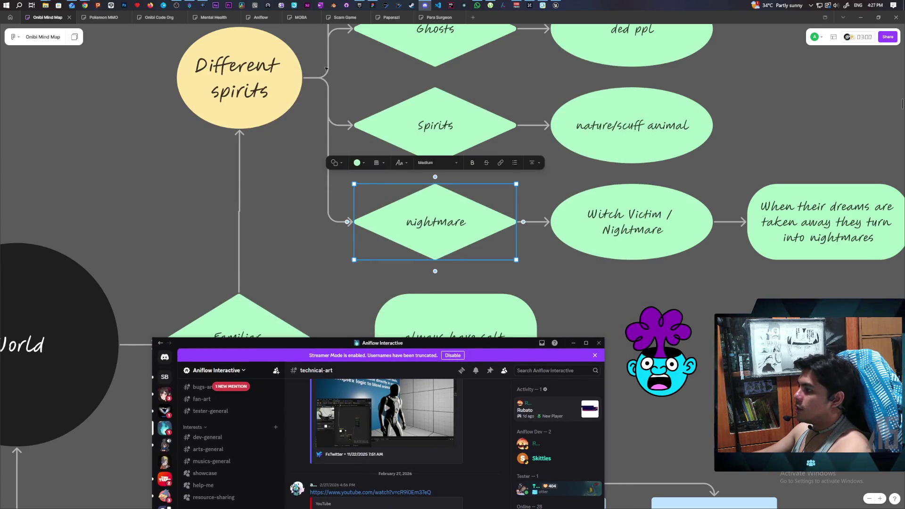
pyautogui.moveTo(377, 343)
pyautogui.mouseDown()
pyautogui.moveTo(377, 115)
pyautogui.moveTo(393, 153)
pyautogui.mouseUp()
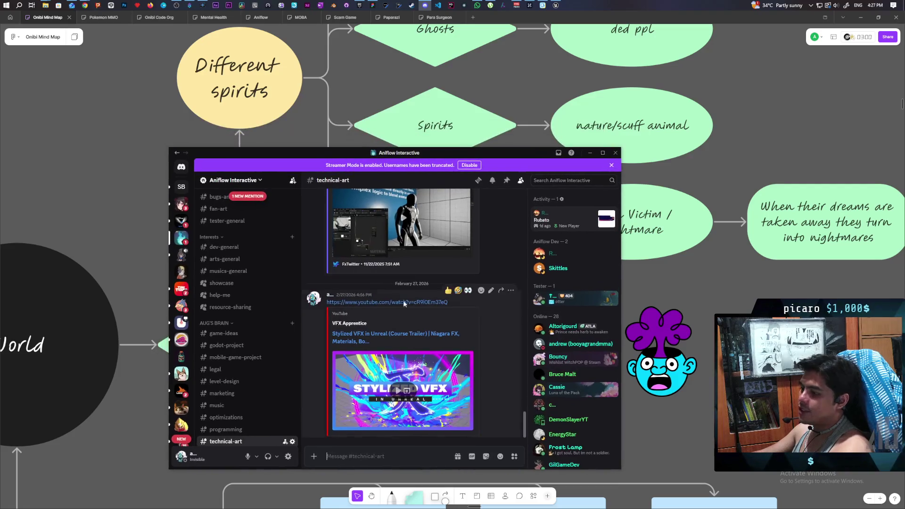
pyautogui.scroll(-3, 238, 384)
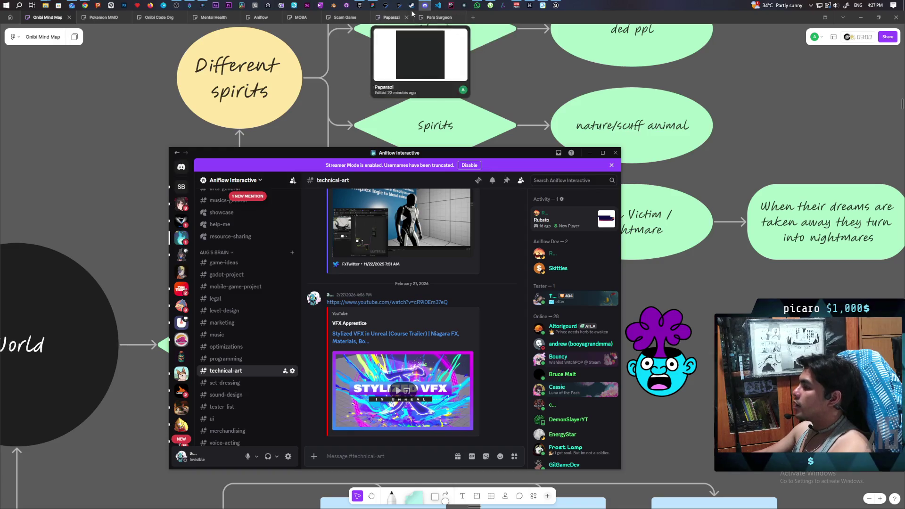
pyautogui.click(556, 6)
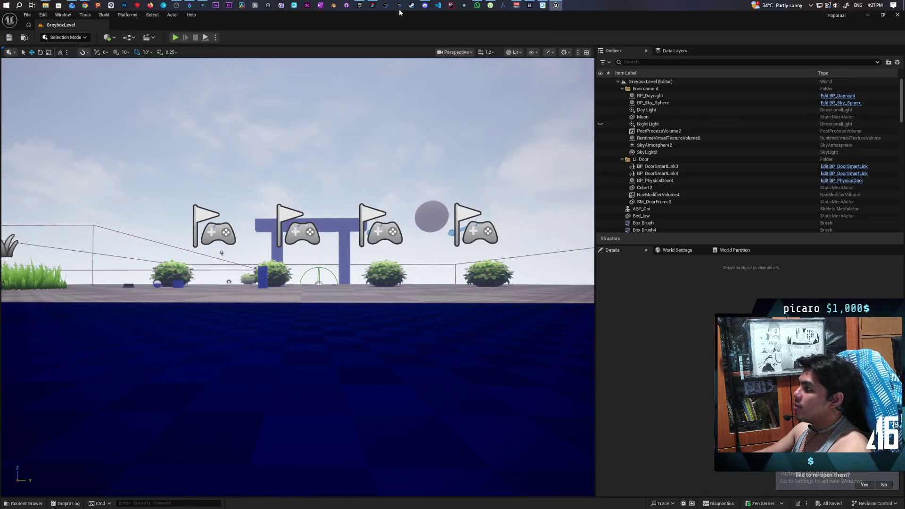
# Step: Launch the Onibi 5.6 project from the Epic Games Library, then bring the Instagram browser window forward
pyautogui.click(358, 4)
pyautogui.scroll(-4, 372, 337)
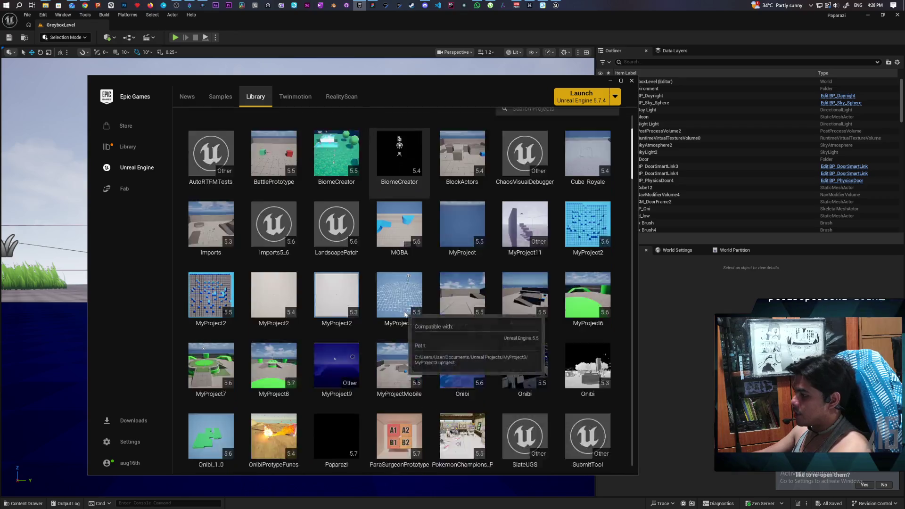
pyautogui.scroll(-1, 523, 326)
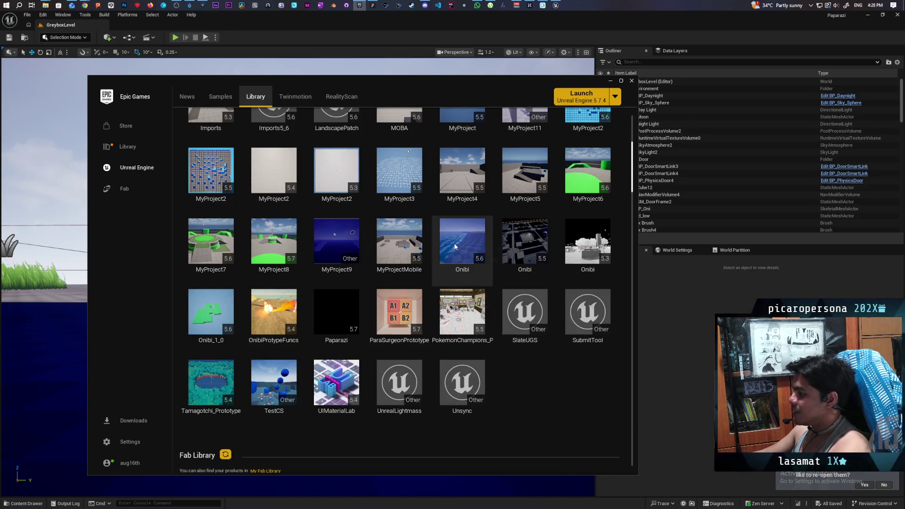
pyautogui.click(455, 246)
pyautogui.doubleClick(454, 242)
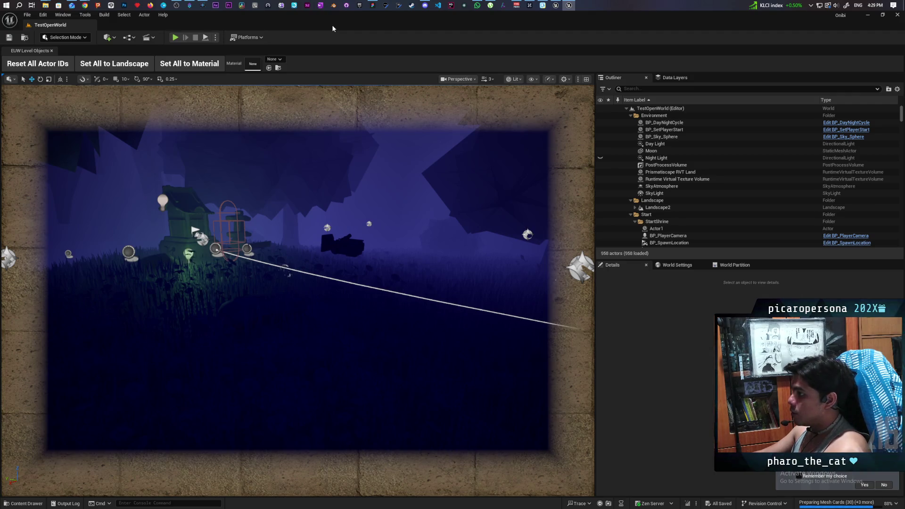
pyautogui.click(85, 6)
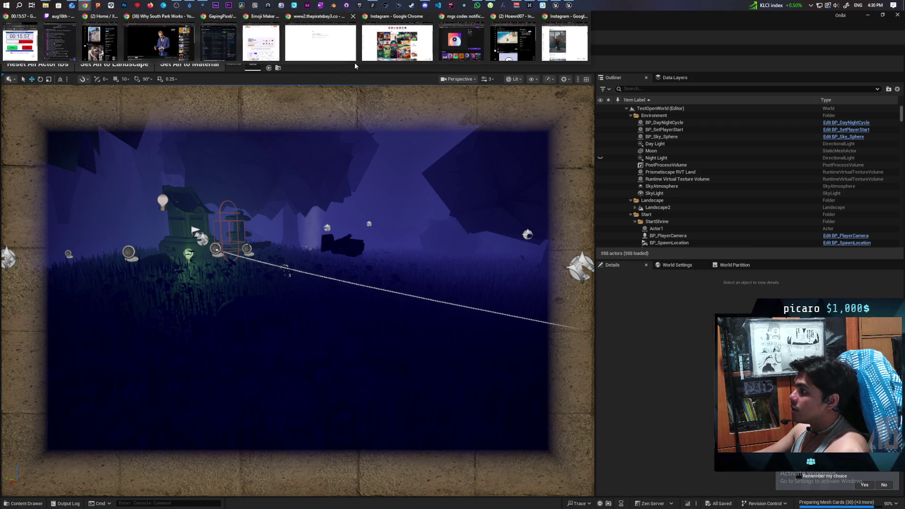
pyautogui.click(370, 59)
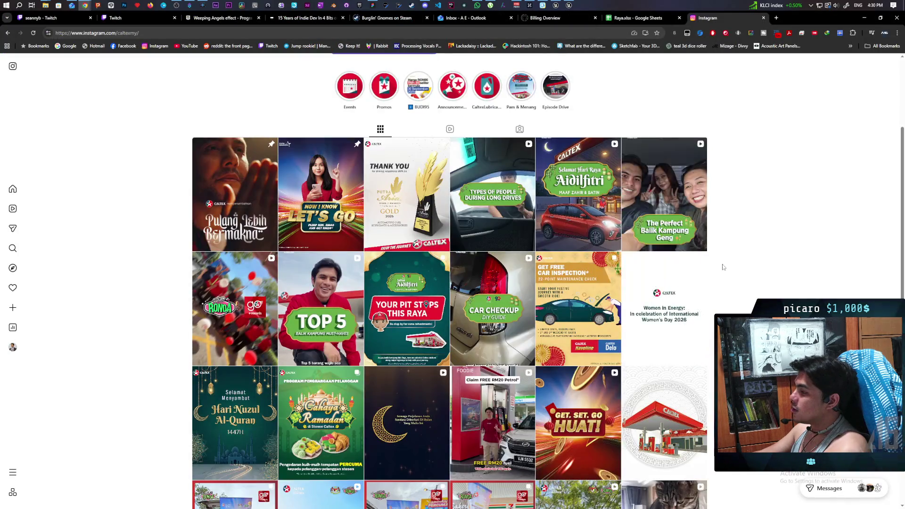
# Step: Scroll through the Caltex Malaysia Instagram post grid, then minimize Chrome
pyautogui.scroll(2, 220, 171)
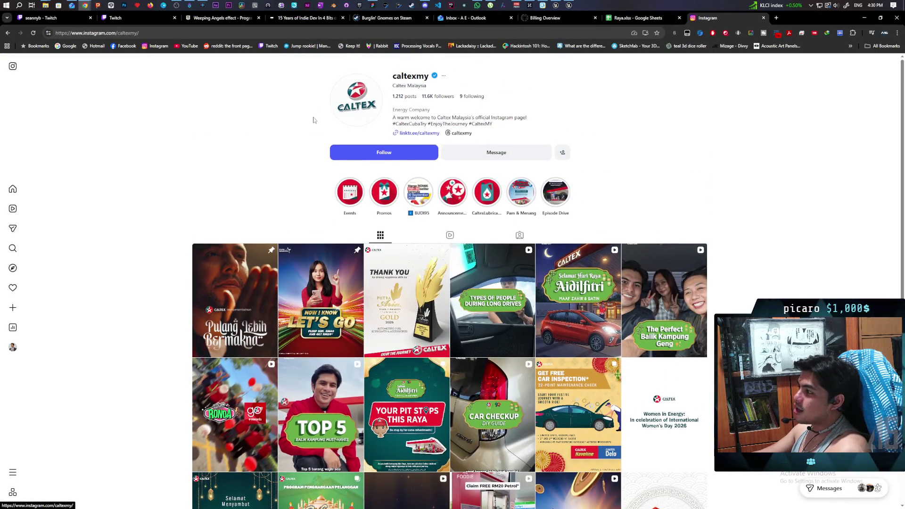
pyautogui.scroll(-2, 377, 283)
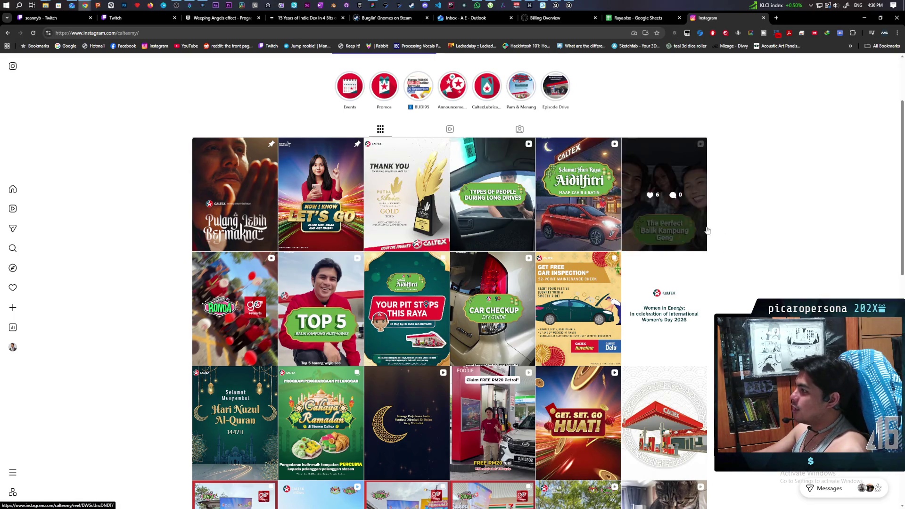
pyautogui.scroll(-1, 669, 203)
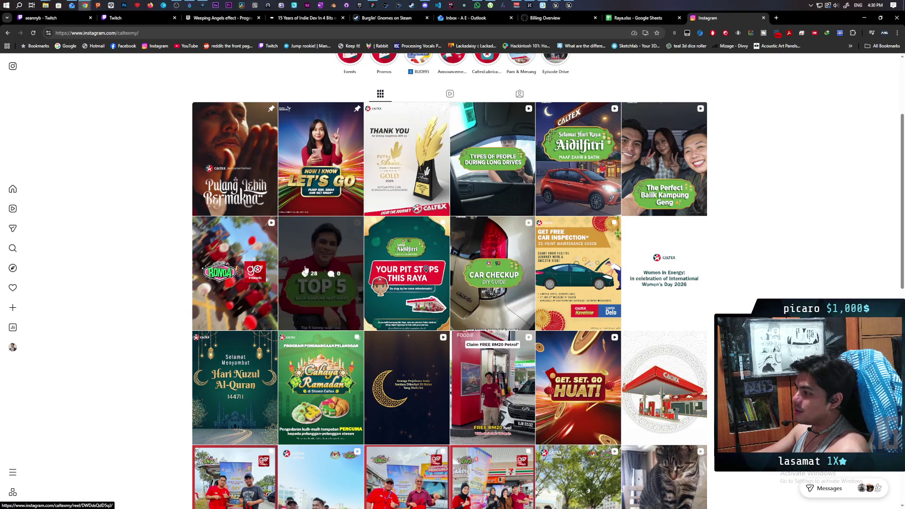
pyautogui.scroll(3, 494, 196)
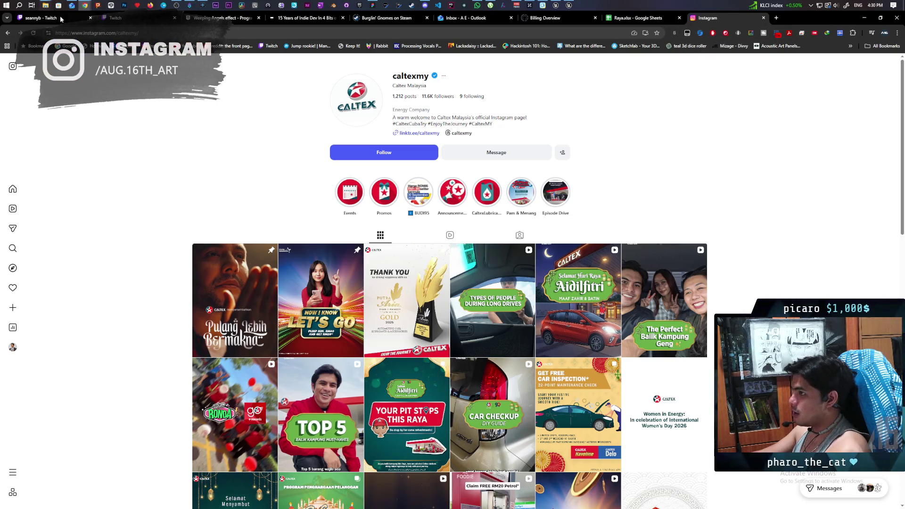
pyautogui.click(870, 21)
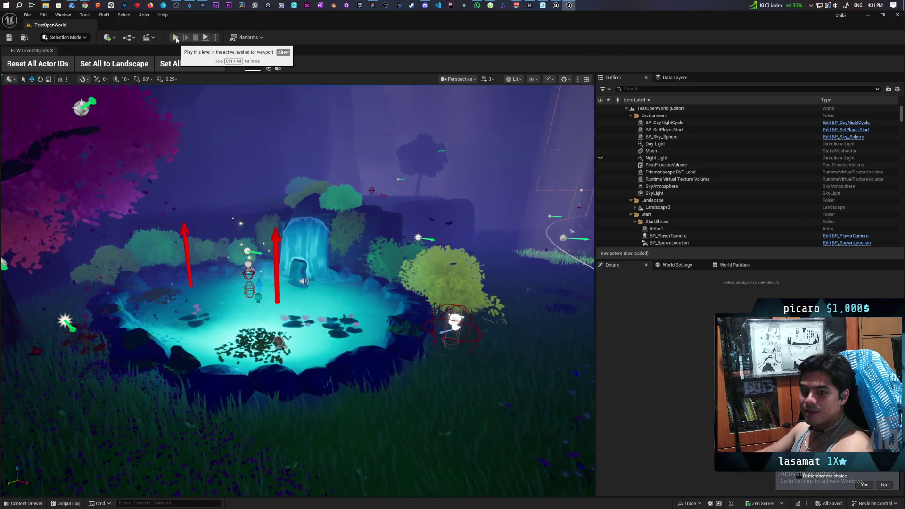
# Step: Open the play-mode options dropdown beside Play in TestOpenWorld
pyautogui.click(215, 38)
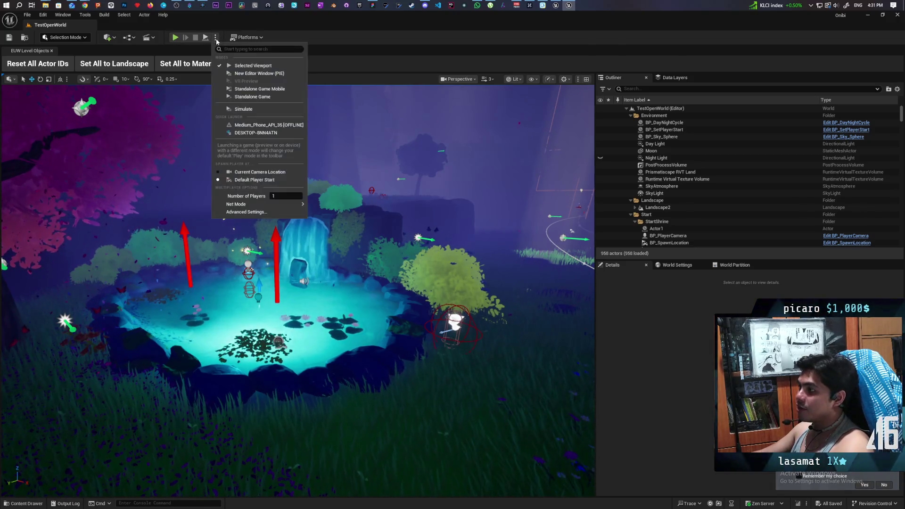
# Step: Look over the play options and start Play in Editor on TestOpenWorld
pyautogui.moveTo(267, 205)
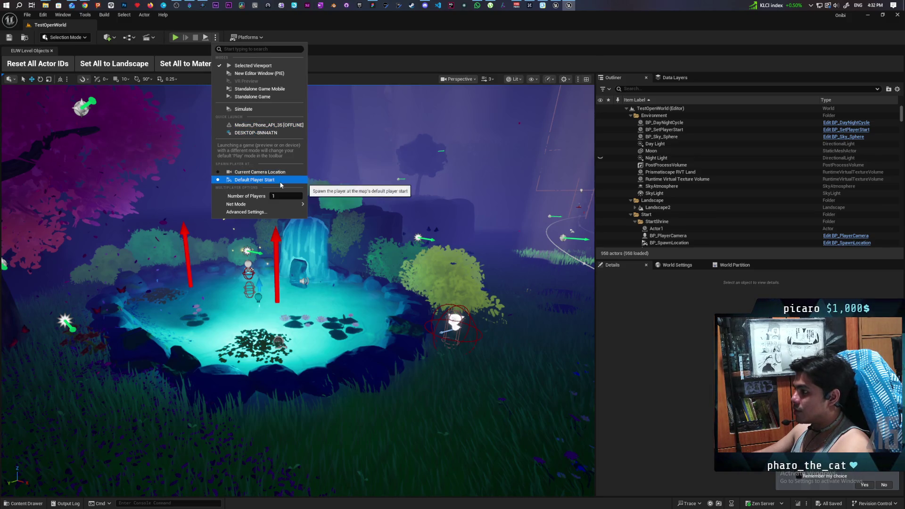
pyautogui.moveTo(295, 207)
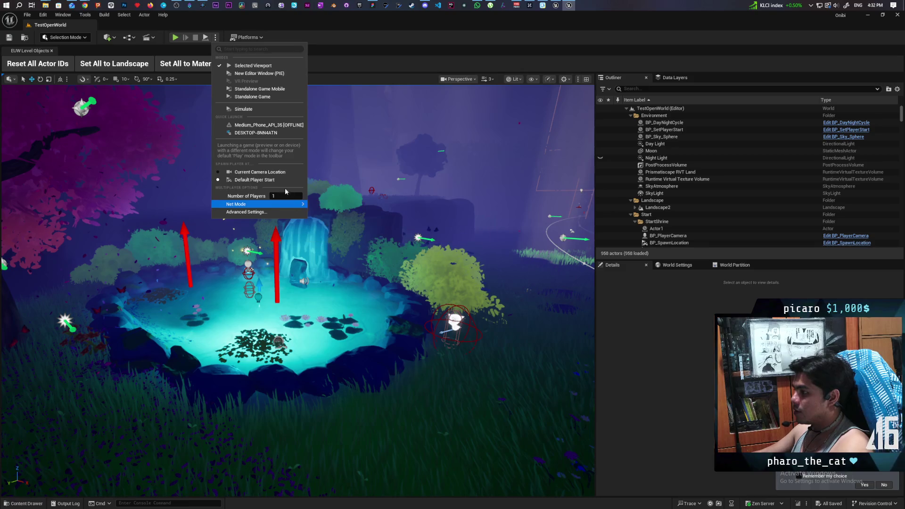
pyautogui.click(175, 37)
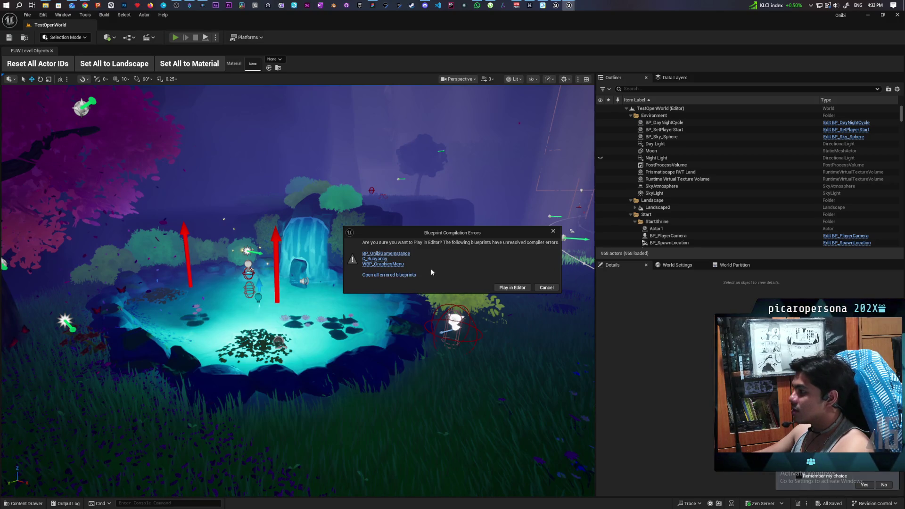
# Step: Open all errored blueprints, recompile WBP_GraphicsMenu, and jump to the failing Is Steam Deck node
pyautogui.click(431, 272)
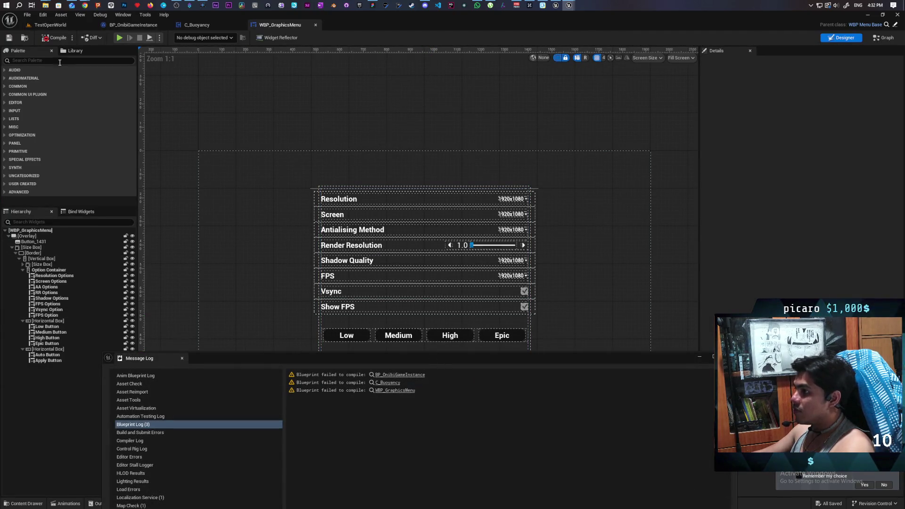
pyautogui.click(54, 37)
pyautogui.moveTo(372, 360); pyautogui.dragTo(352, 460)
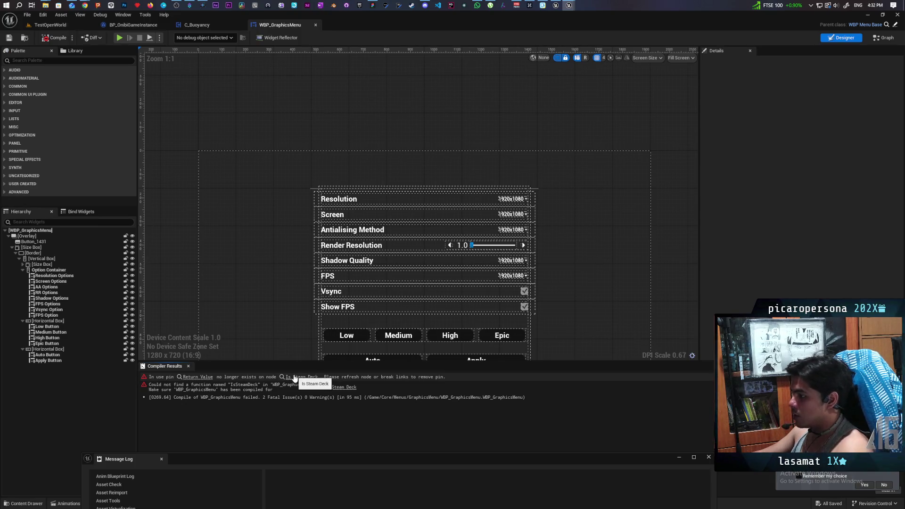
pyautogui.click(296, 378)
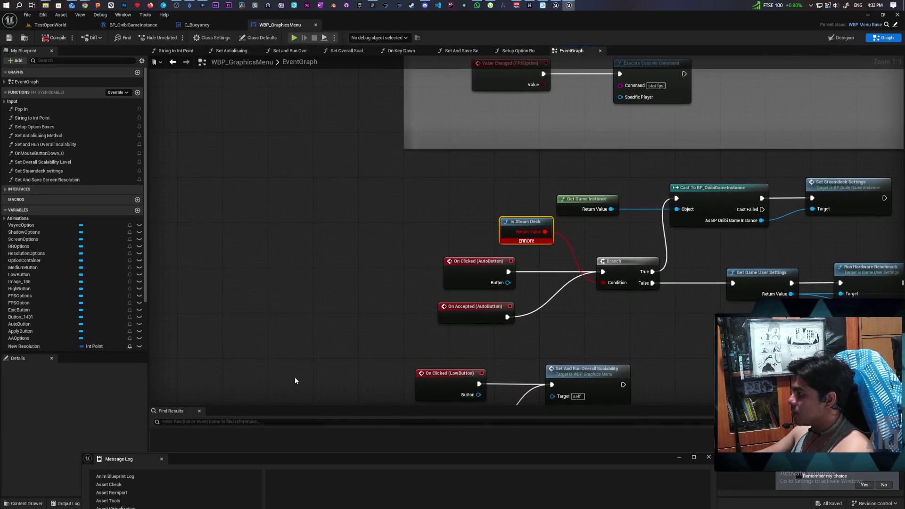
# Step: Break the Is Steam Deck link to the Branch and set its Condition to false
pyautogui.moveTo(385, 354)
pyautogui.mouseDown()
pyautogui.moveTo(287, 348)
pyautogui.moveTo(286, 321)
pyautogui.mouseUp()
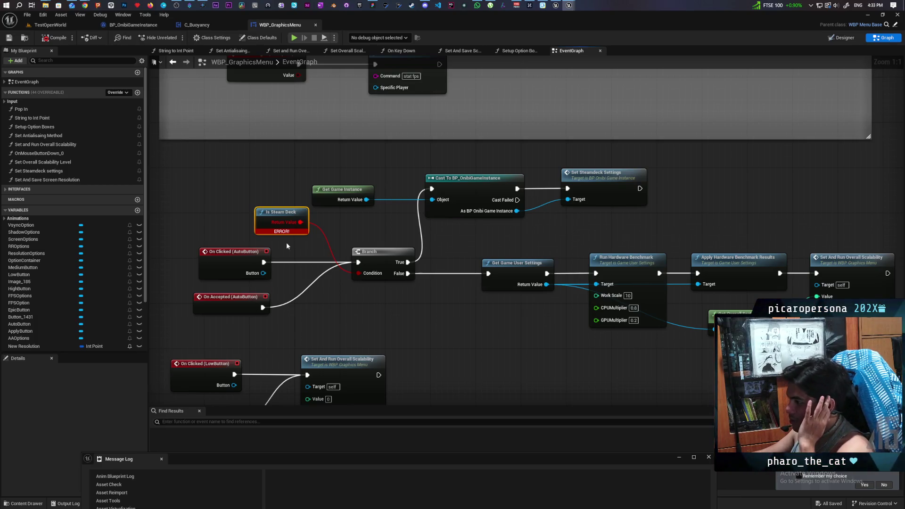
pyautogui.moveTo(262, 214); pyautogui.dragTo(263, 210)
pyautogui.rightClick(267, 210)
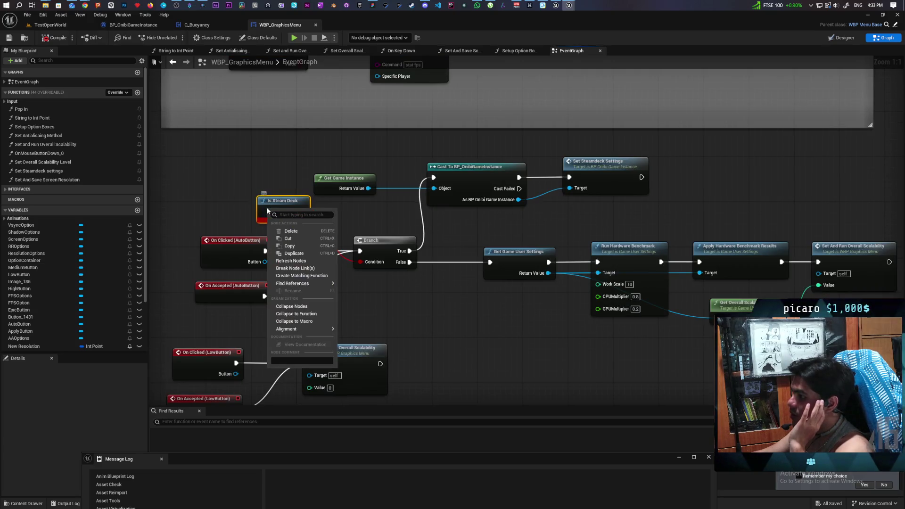
pyautogui.click(311, 267)
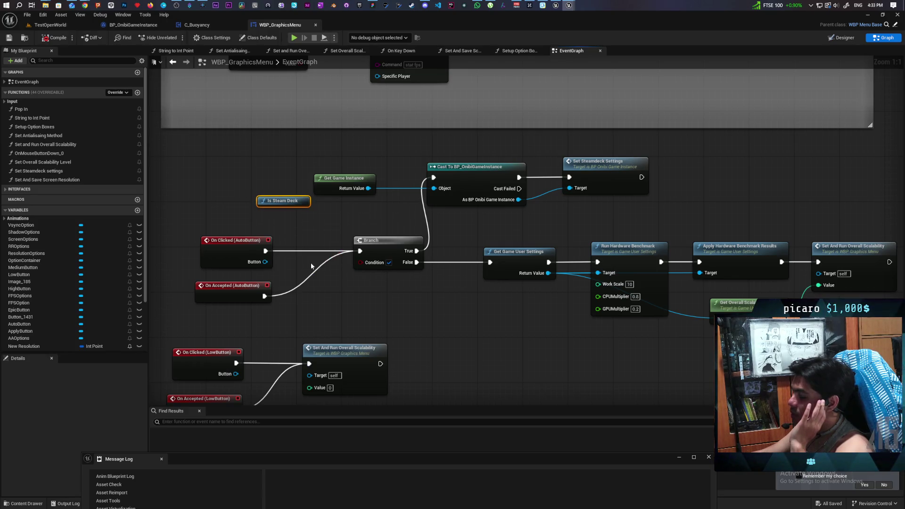
pyautogui.click(389, 263)
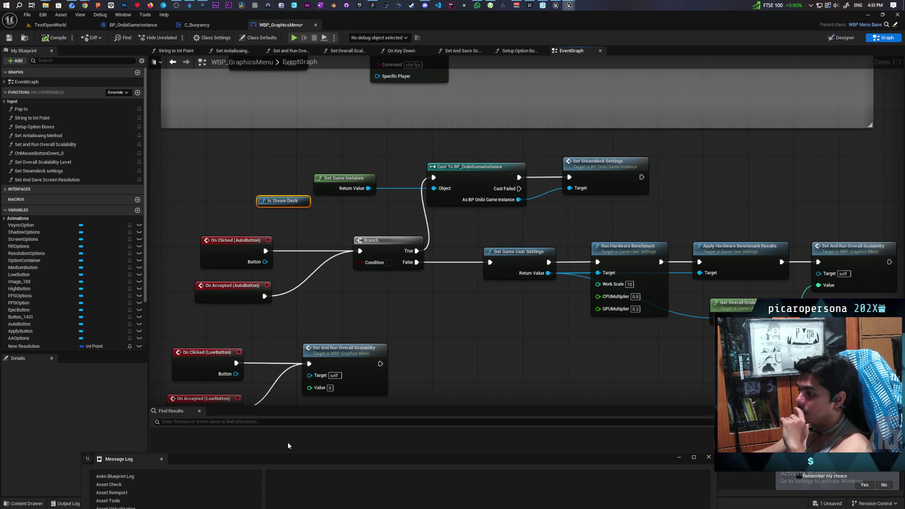
# Step: Play TestOpenWorld again, open all errored blueprints, and jump to BP_OnibiGameInstance
pyautogui.moveTo(287, 445); pyautogui.dragTo(295, 245)
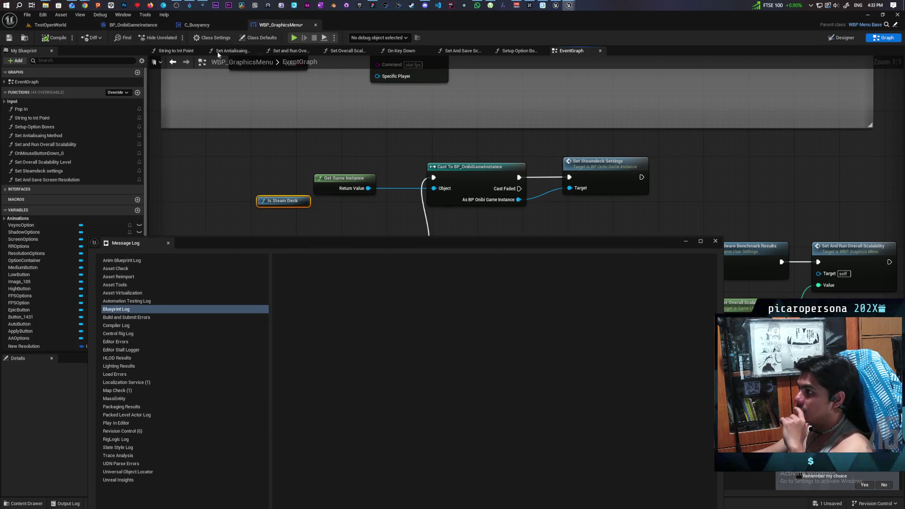
pyautogui.click(51, 24)
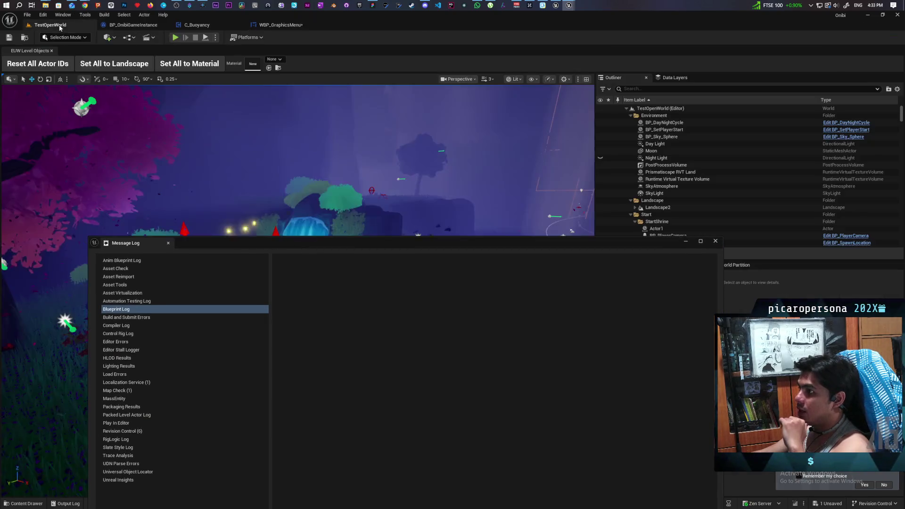
pyautogui.click(175, 37)
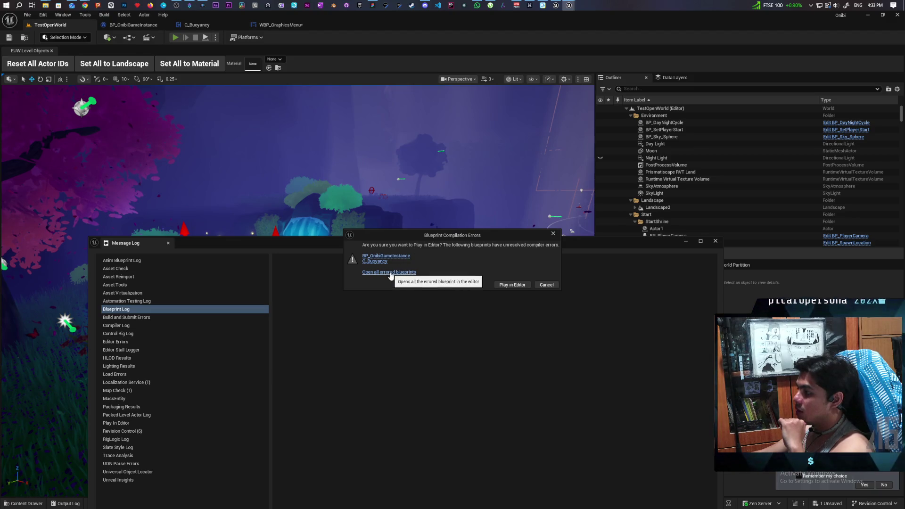
pyautogui.click(392, 272)
pyautogui.moveTo(394, 248); pyautogui.dragTo(377, 371)
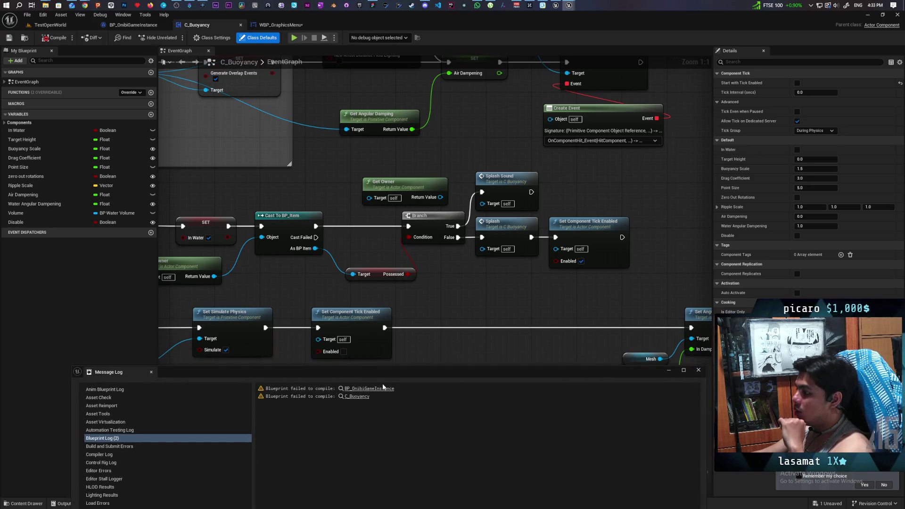
pyautogui.click(388, 391)
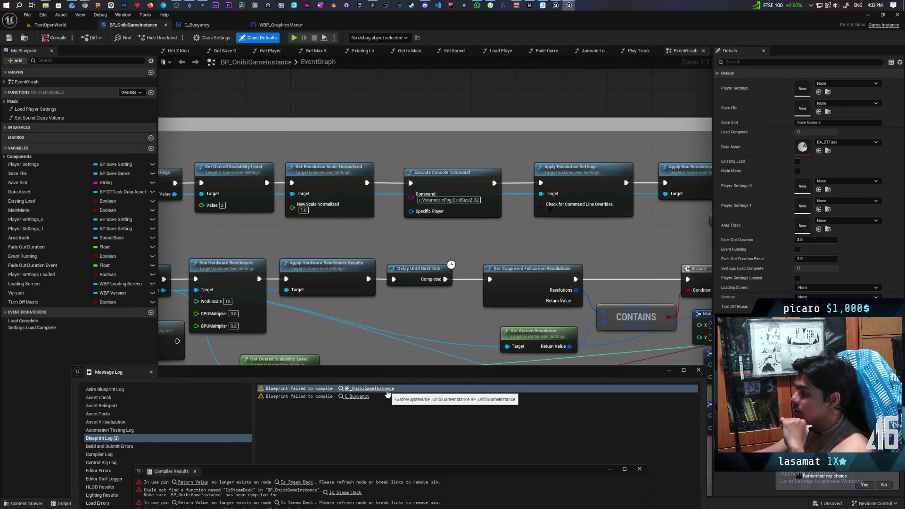
# Step: Unhook the NOT output from the Branch condition, shift Run Benchmark and Branch, and recompile
pyautogui.scroll(-4, 433, 308)
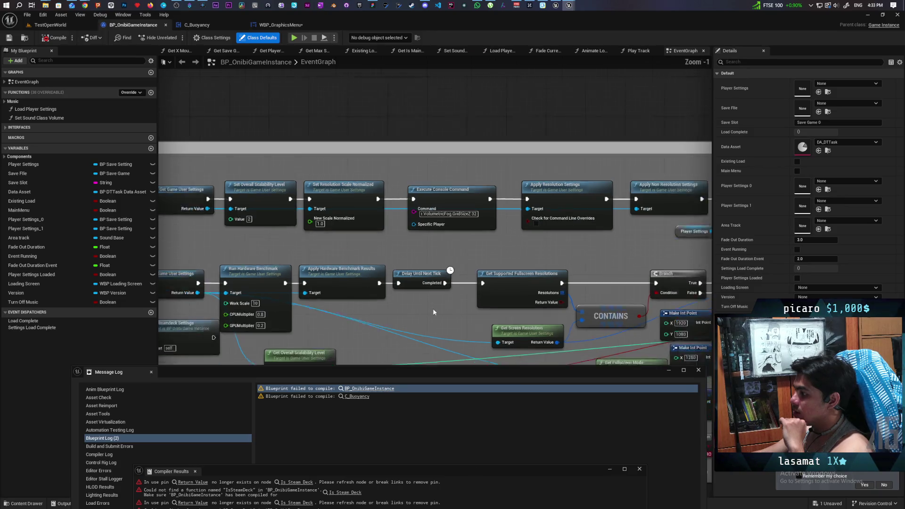
pyautogui.scroll(4, 313, 272)
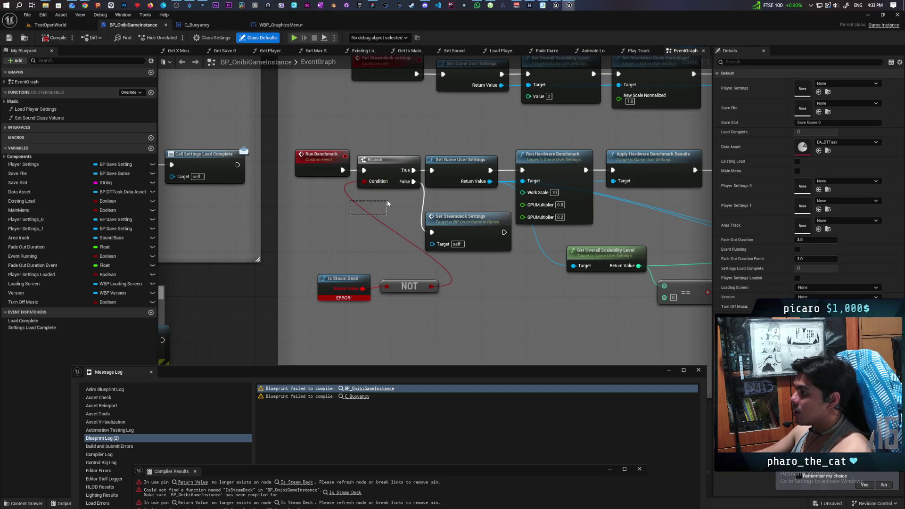
pyautogui.keyDown('alt'); pyautogui.click(371, 216); pyautogui.keyUp('alt')
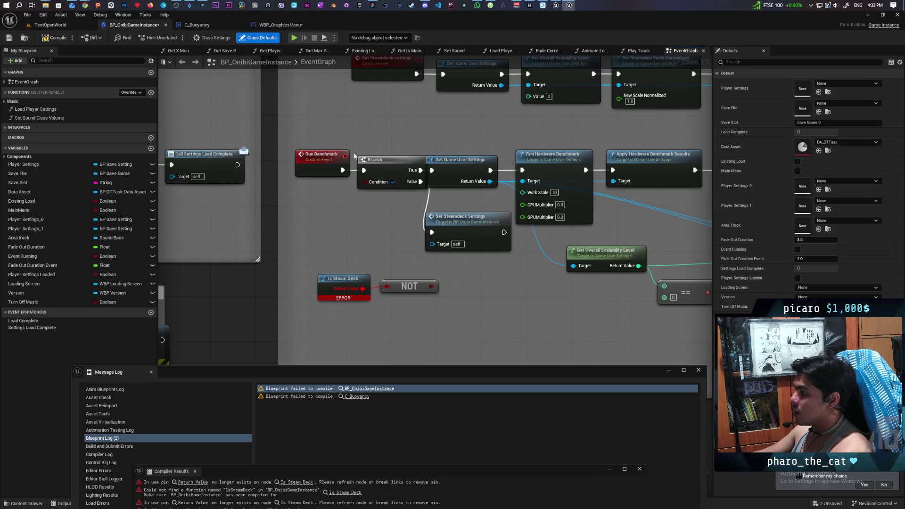
pyautogui.moveTo(353, 156)
pyautogui.mouseDown()
pyautogui.moveTo(381, 161)
pyautogui.moveTo(369, 161)
pyautogui.mouseUp()
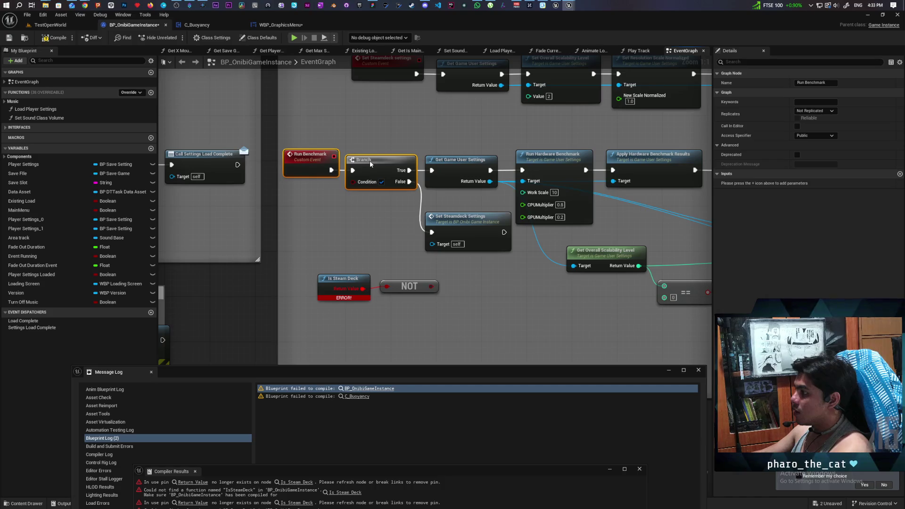
pyautogui.click(55, 37)
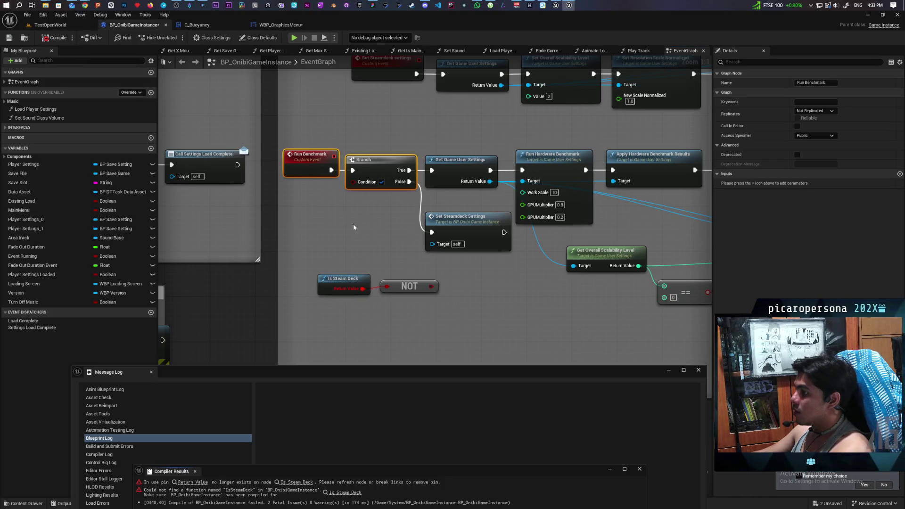
pyautogui.moveTo(255, 469)
pyautogui.mouseDown()
pyautogui.moveTo(263, 443)
pyautogui.moveTo(256, 297)
pyautogui.mouseUp()
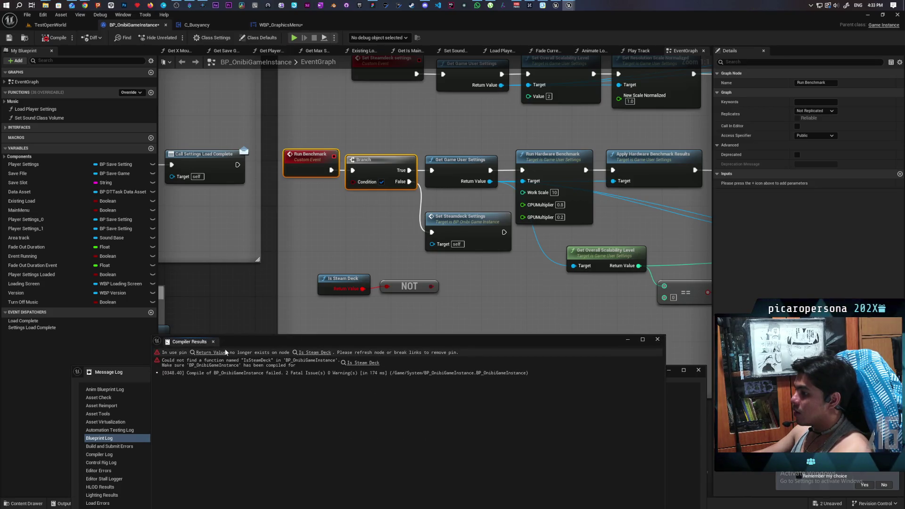
pyautogui.click(54, 38)
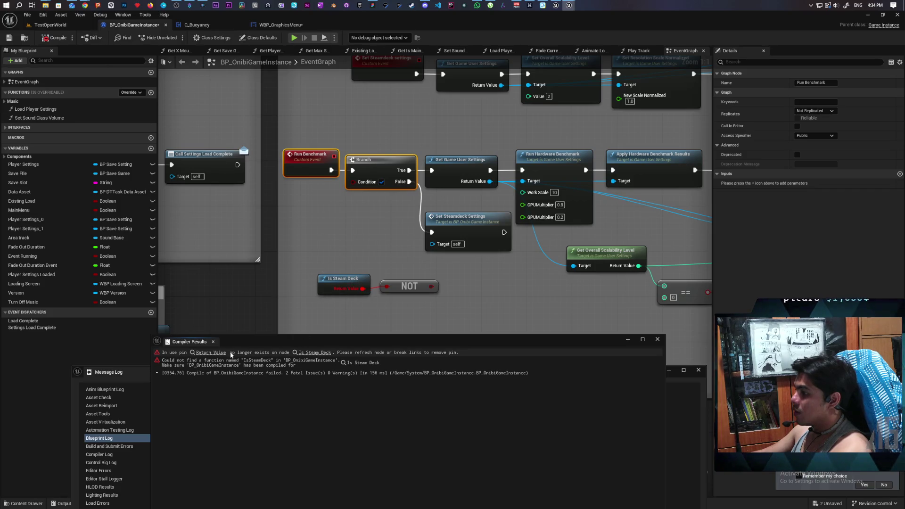
# Step: Disconnect Is Steam Deck from the Select index, then return to TestOpenWorld
pyautogui.click(207, 354)
pyautogui.moveTo(524, 279); pyautogui.dragTo(466, 284)
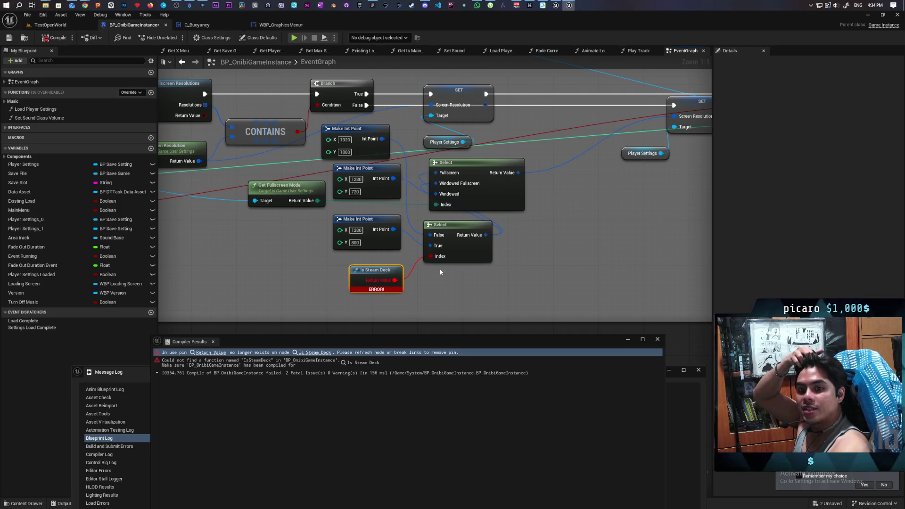
pyautogui.keyDown('alt'); pyautogui.click(411, 271); pyautogui.keyUp('alt')
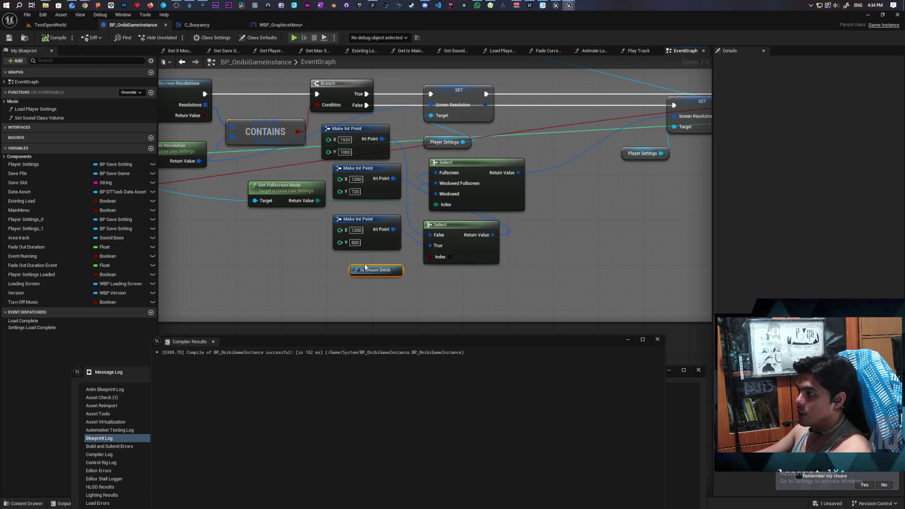
pyautogui.click(50, 25)
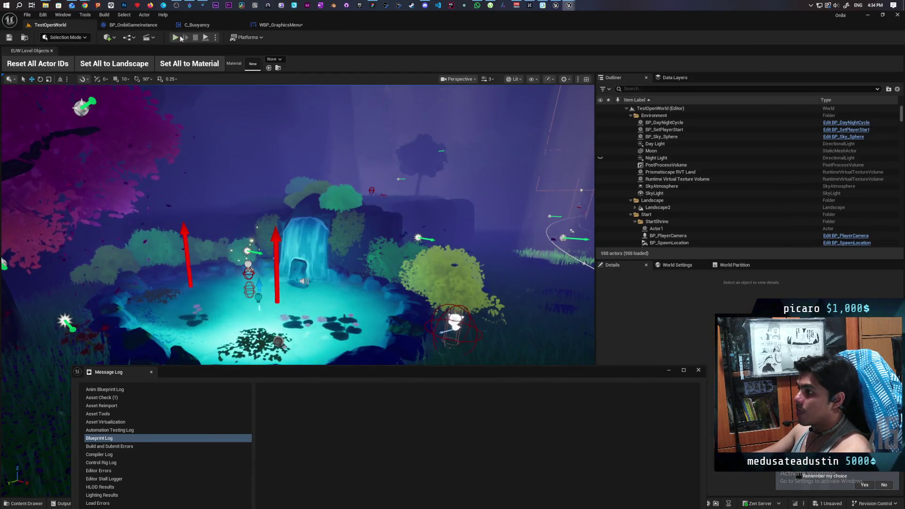
# Step: Play the level, open the failing C_Buoyancy blueprint and recompile it with F7
pyautogui.click(180, 38)
pyautogui.click(374, 264)
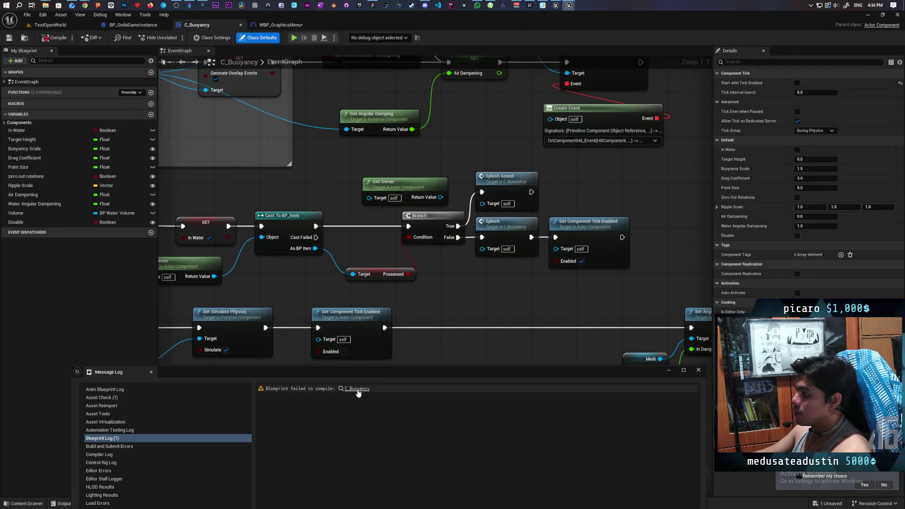
pyautogui.press('F7')
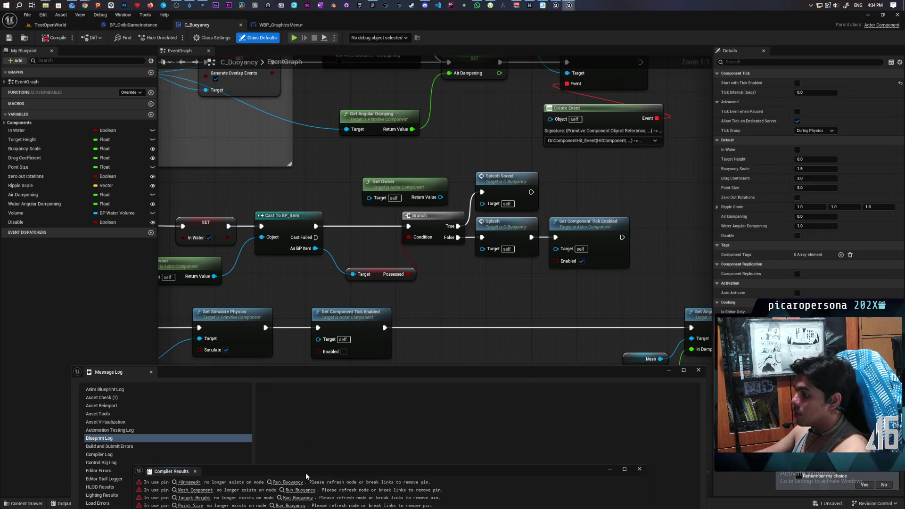
# Step: Jump to the erroring Run Buoyancy node and frame the whole buoyancy network
pyautogui.click(296, 483)
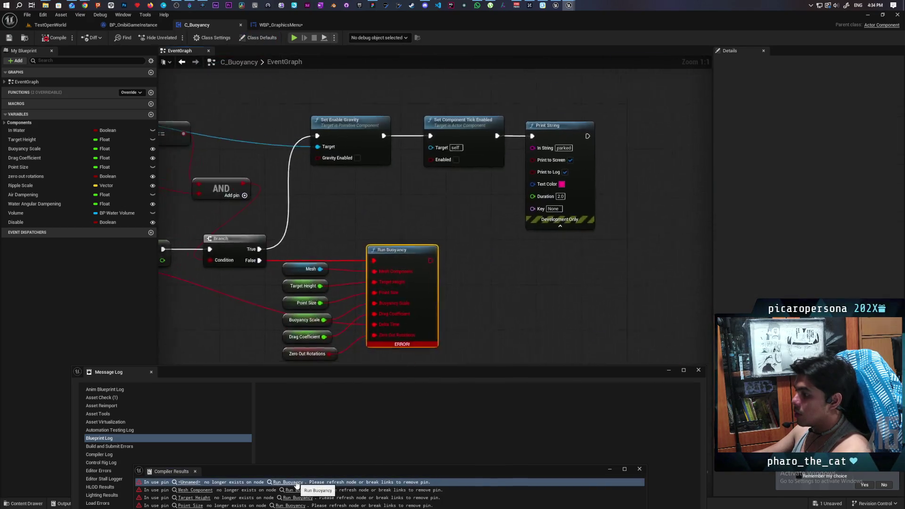
pyautogui.scroll(-4, 279, 339)
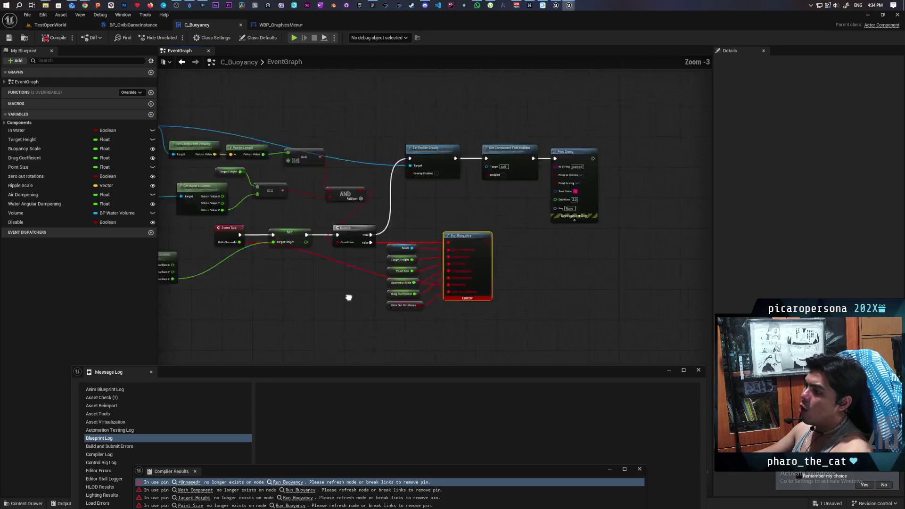
pyautogui.moveTo(347, 299)
pyautogui.mouseDown()
pyautogui.moveTo(530, 250)
pyautogui.moveTo(495, 317)
pyautogui.moveTo(476, 313)
pyautogui.mouseUp()
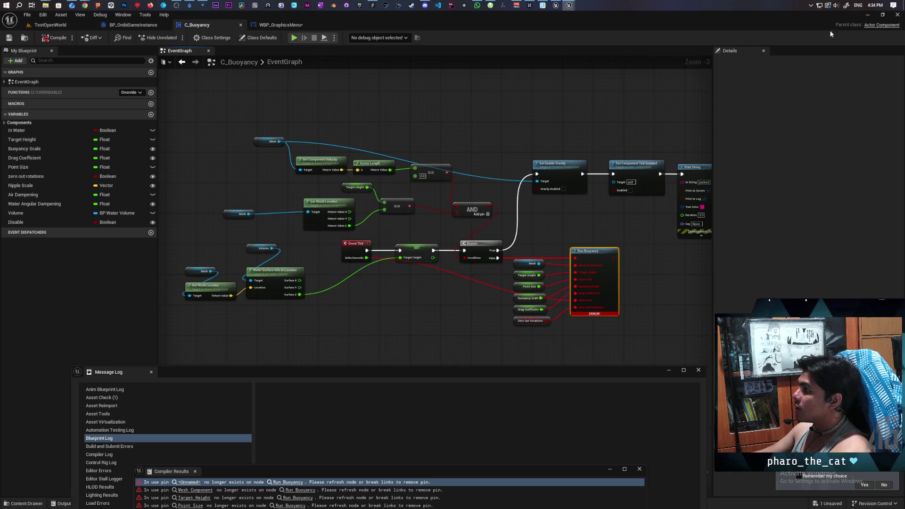
pyautogui.click(893, 16)
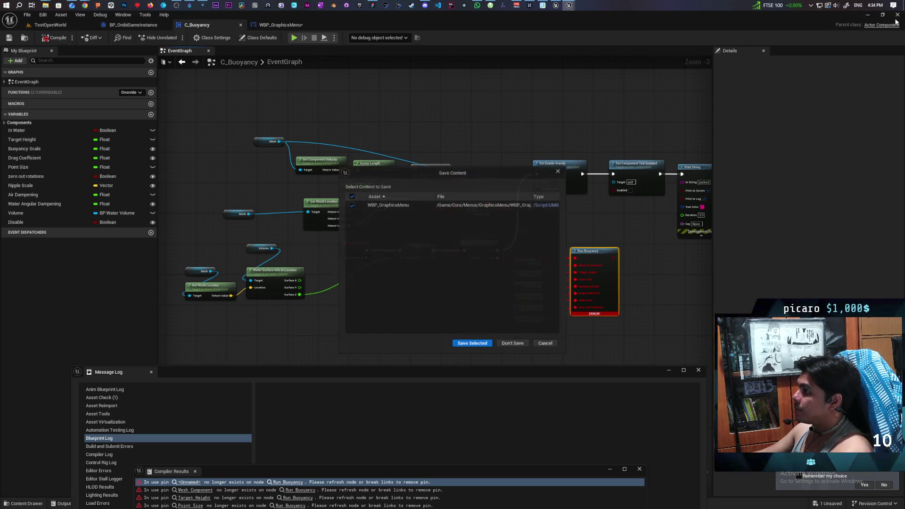
# Step: Discard the unsaved WBP_GraphicsMenu changes with Don't Save
pyautogui.click(518, 344)
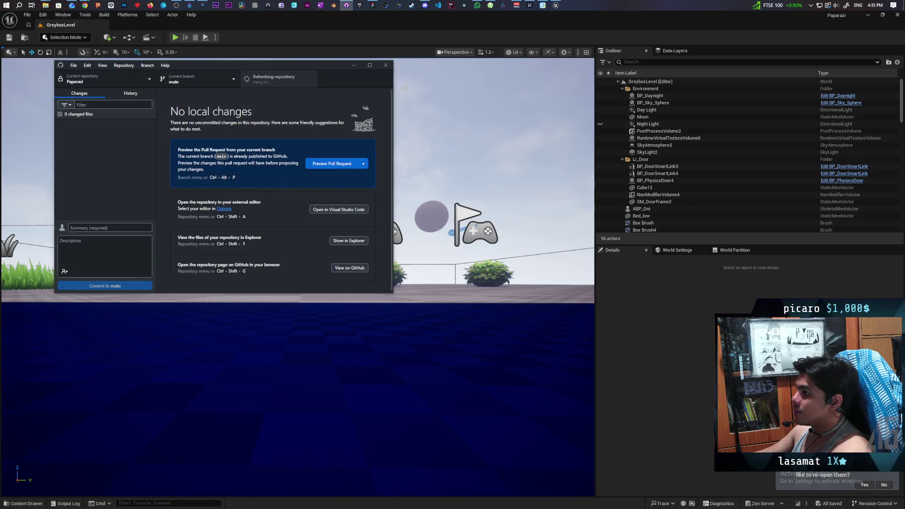
# Step: Switch GitHub Desktop to the Onibi repository and show M_Water.uasset in Explorer
pyautogui.click(104, 79)
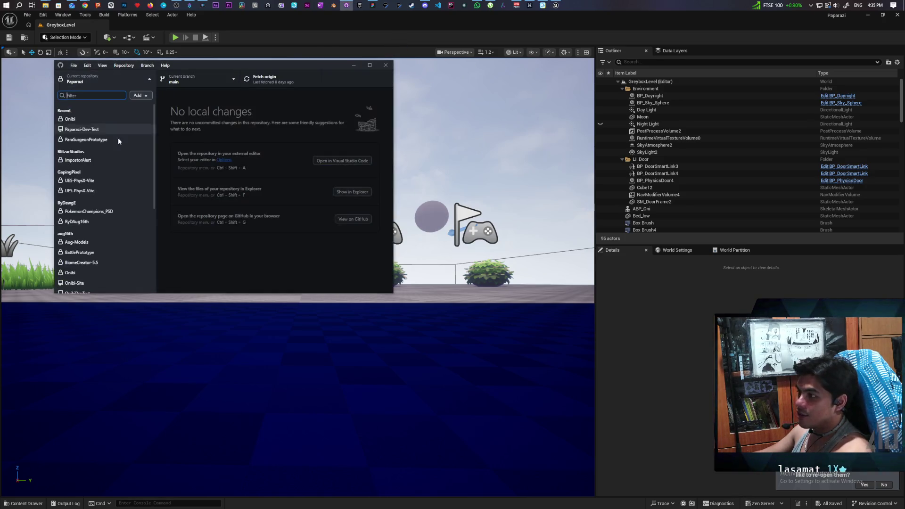
pyautogui.click(91, 119)
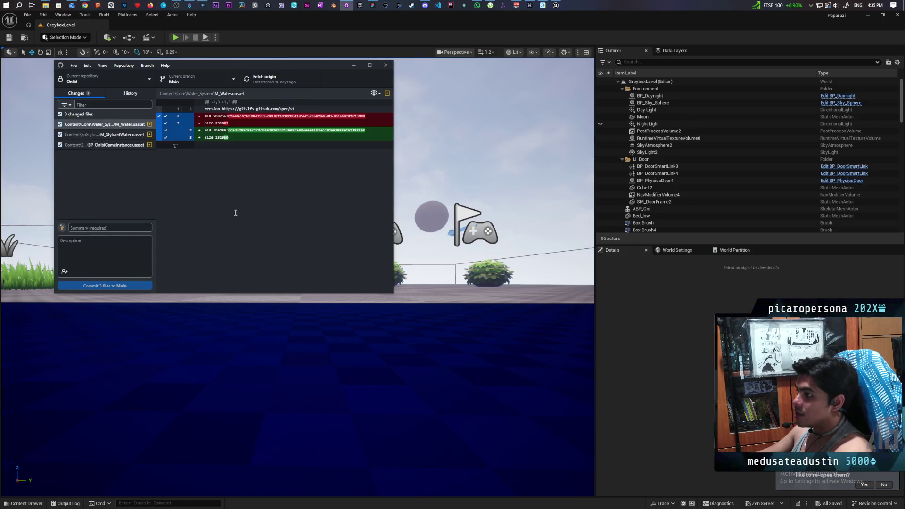
pyautogui.rightClick(103, 126)
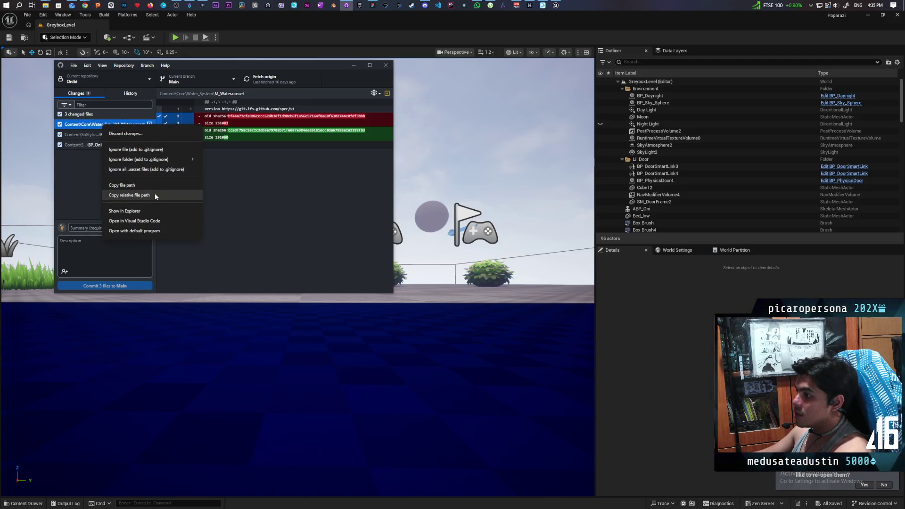
pyautogui.click(125, 211)
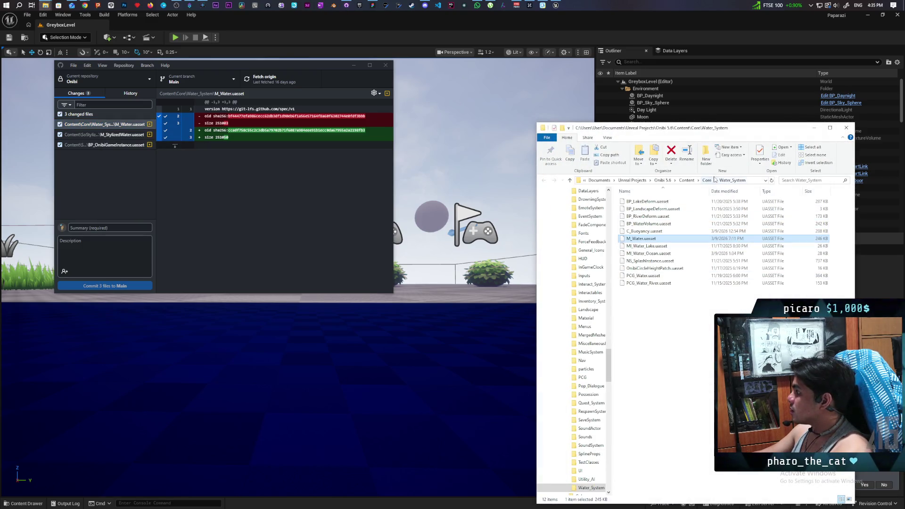
# Step: Go up to the Onibi 5.6 folder and open Onibi.sln in Visual Studio
pyautogui.click(659, 181)
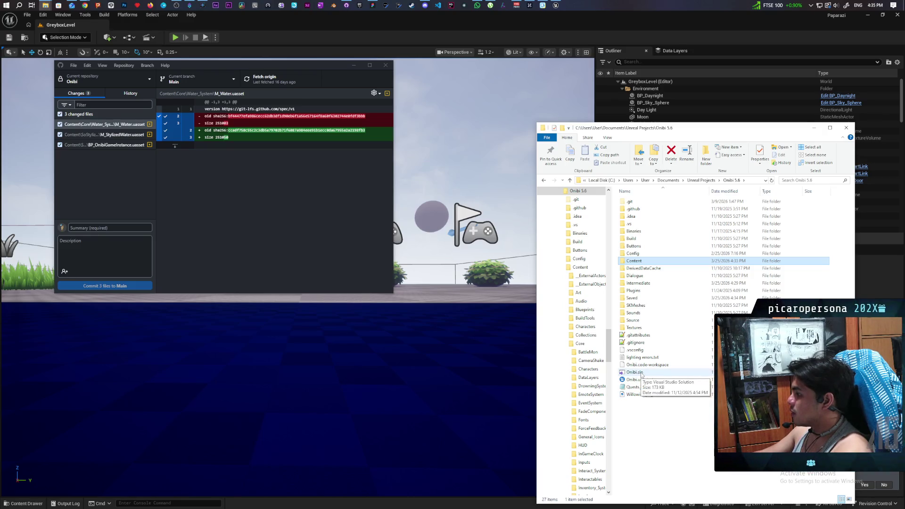
pyautogui.doubleClick(642, 372)
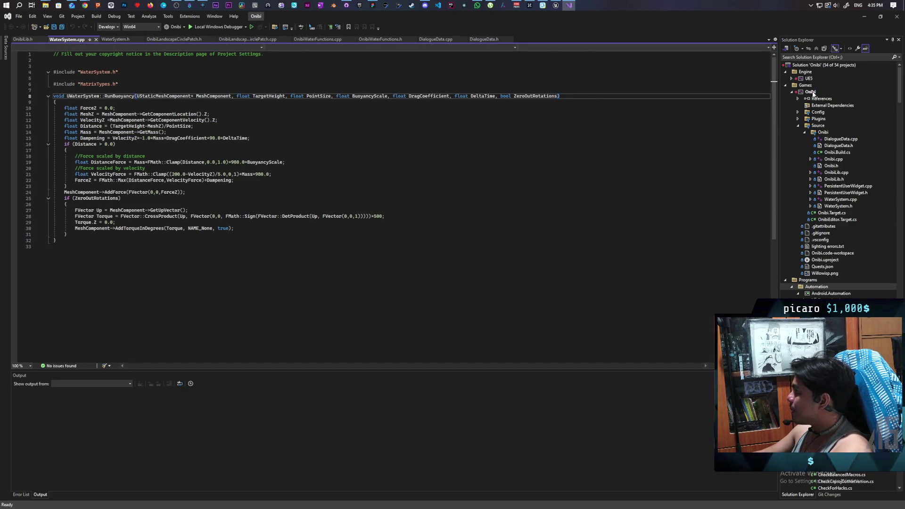
# Step: Build the Onibi project from Solution Explorer, then return to the FigJam Onibi Mind Map
pyautogui.click(810, 113)
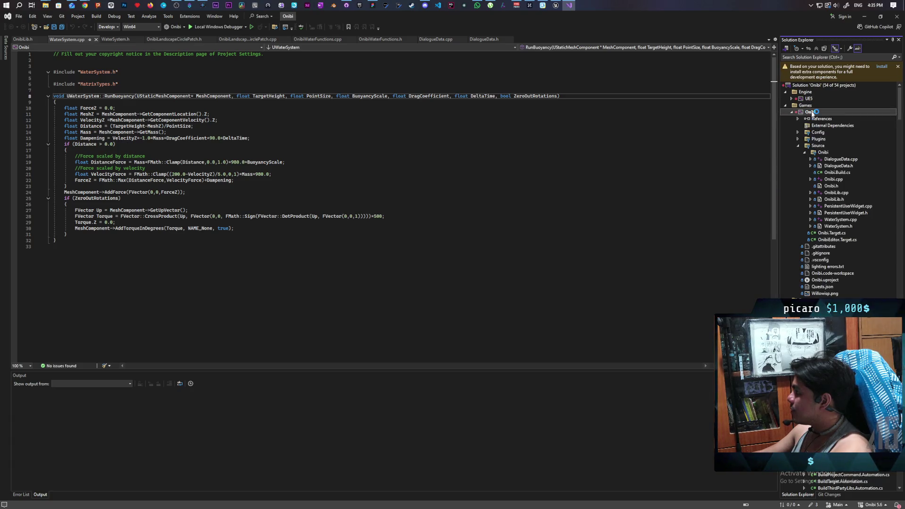
pyautogui.rightClick(810, 112)
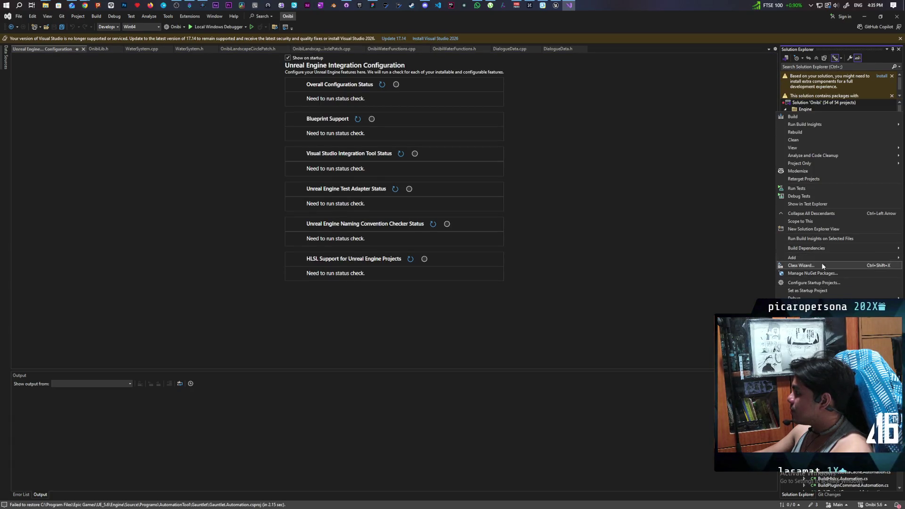
pyautogui.click(819, 290)
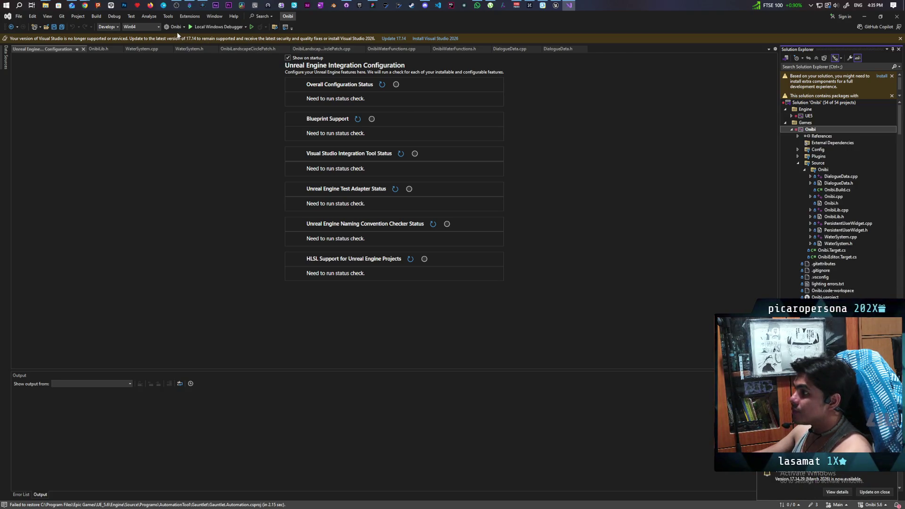
pyautogui.rightClick(806, 130)
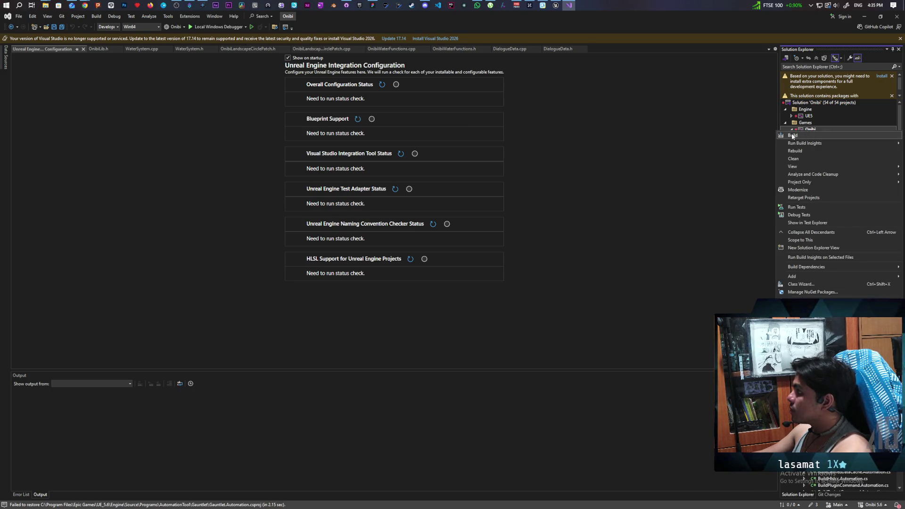
pyautogui.click(793, 136)
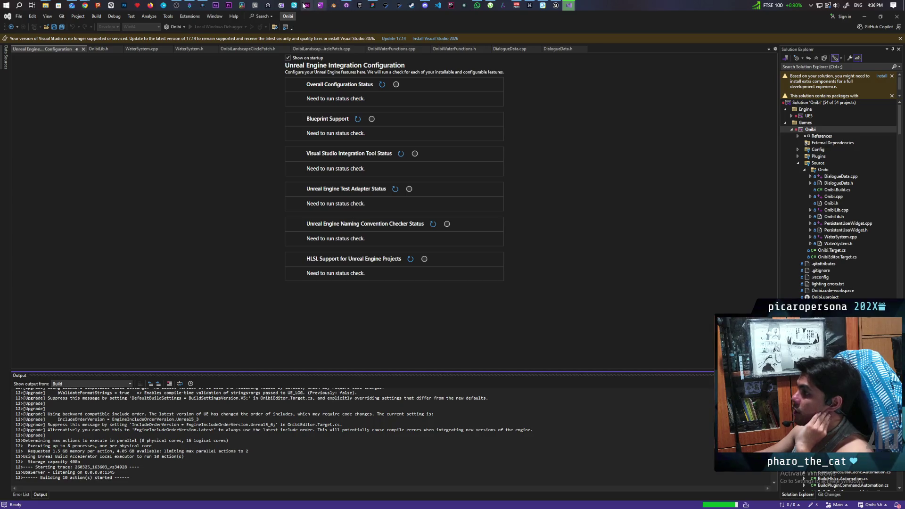
pyautogui.click(373, 5)
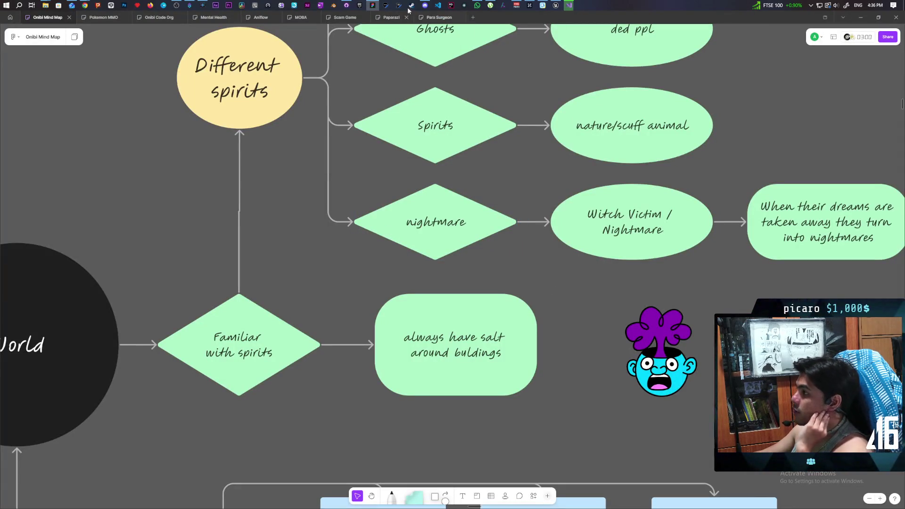
# Step: Bring up Discord and open the Aniflow Interactive #concept-art channel
pyautogui.click(425, 5)
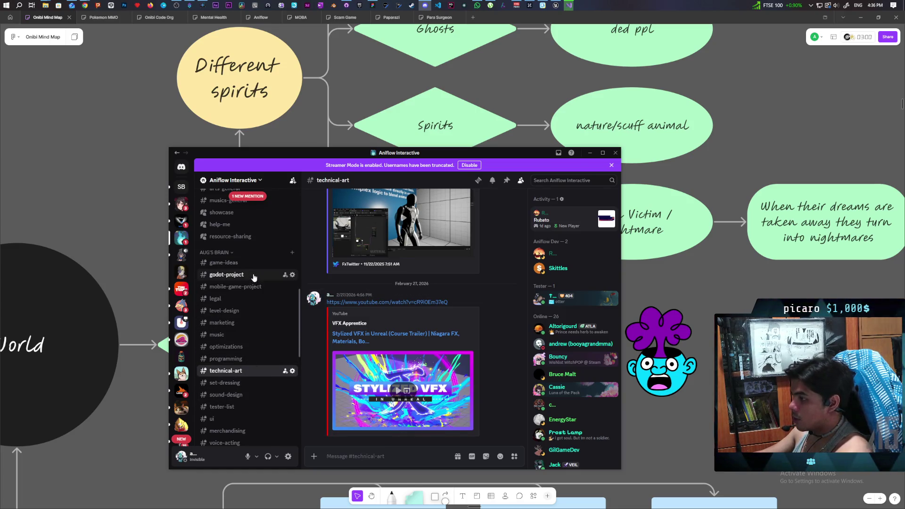
pyautogui.scroll(-3, 257, 330)
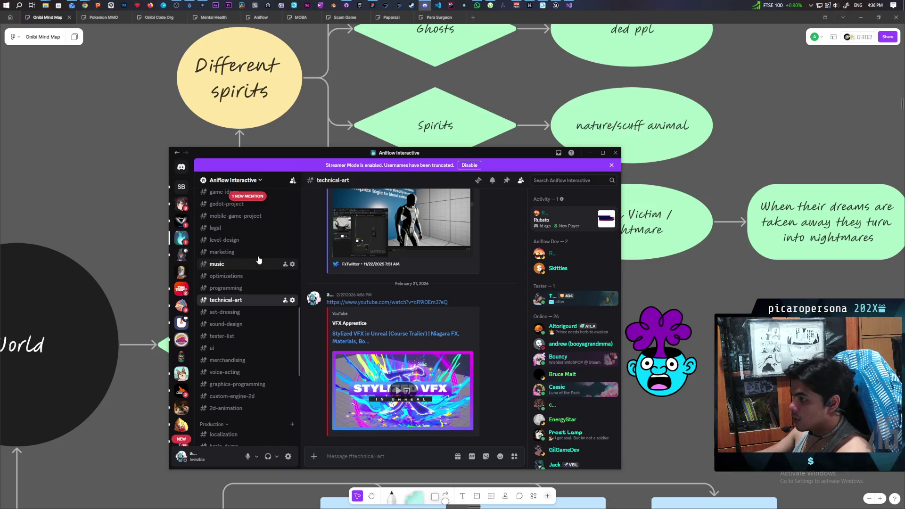
pyautogui.scroll(-1, 259, 264)
pyautogui.scroll(-3, 262, 295)
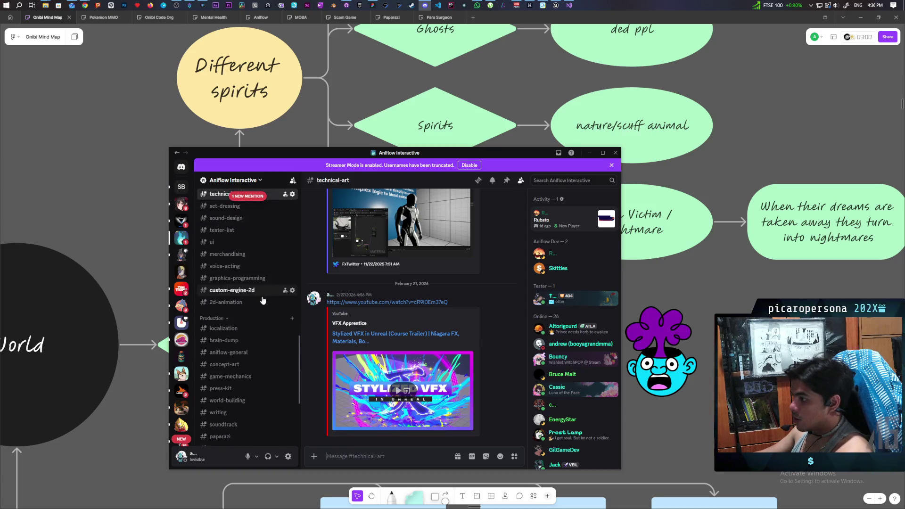
pyautogui.scroll(-3, 262, 302)
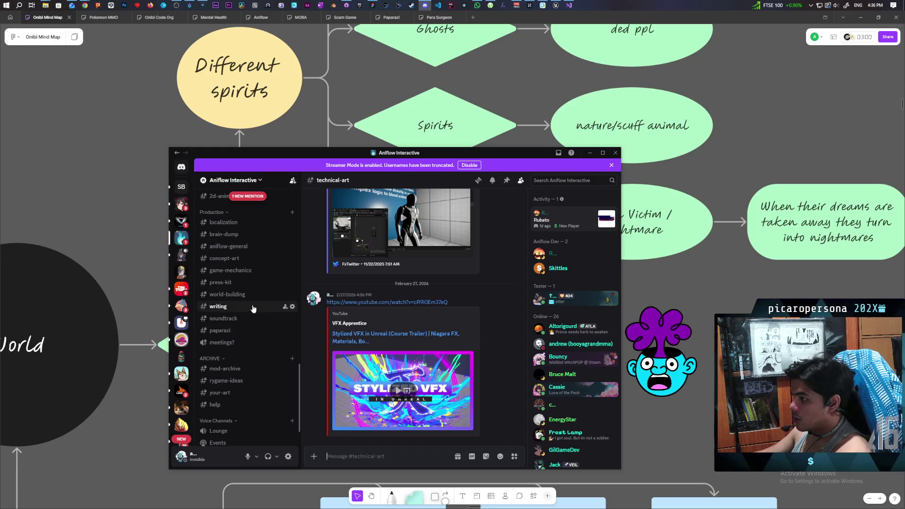
pyautogui.click(235, 259)
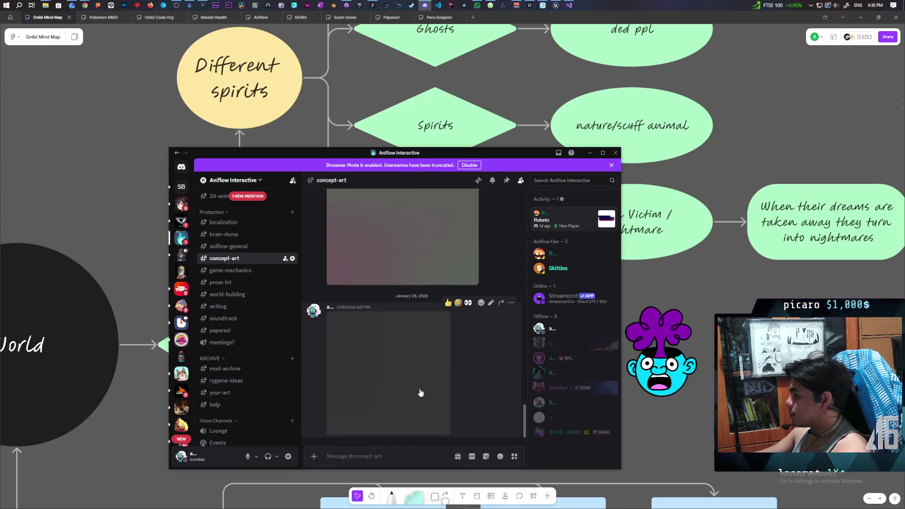
# Step: Browse the channel history and view the stacked red sketches full size
pyautogui.scroll(10, 473, 395)
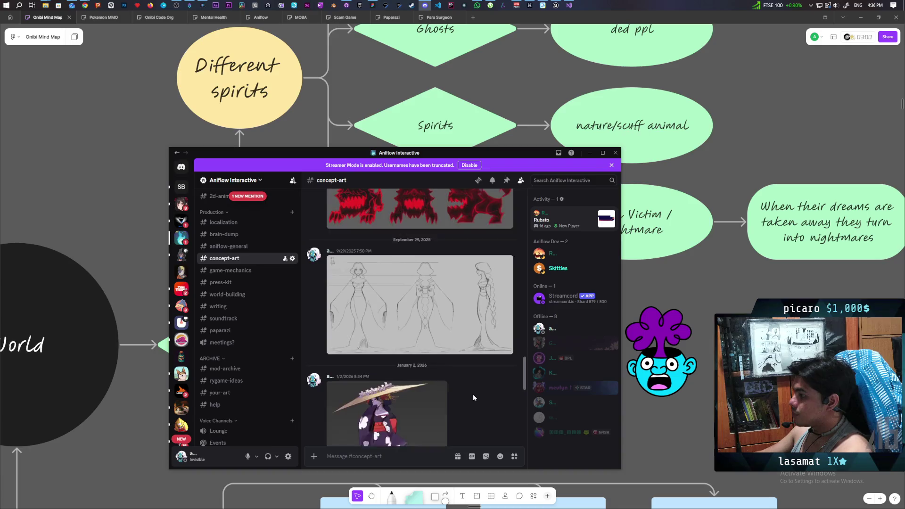
pyautogui.scroll(15, 473, 396)
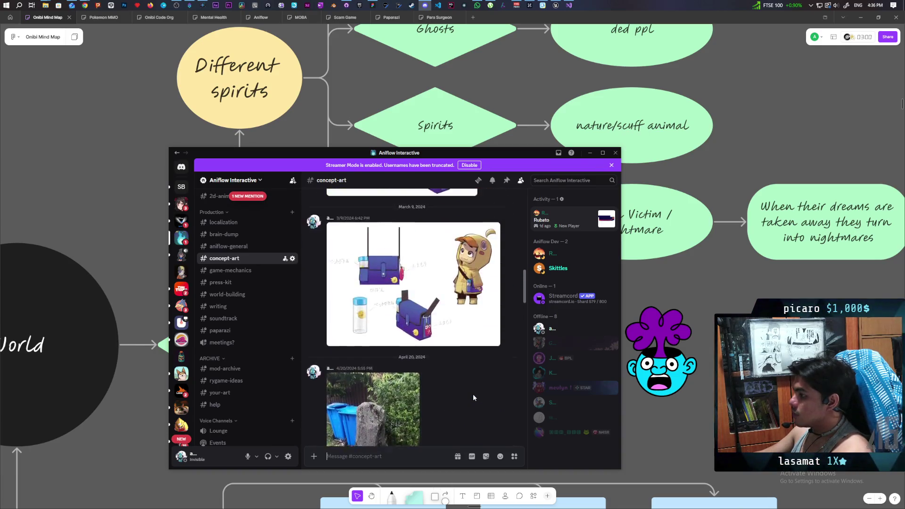
pyautogui.scroll(15, 473, 398)
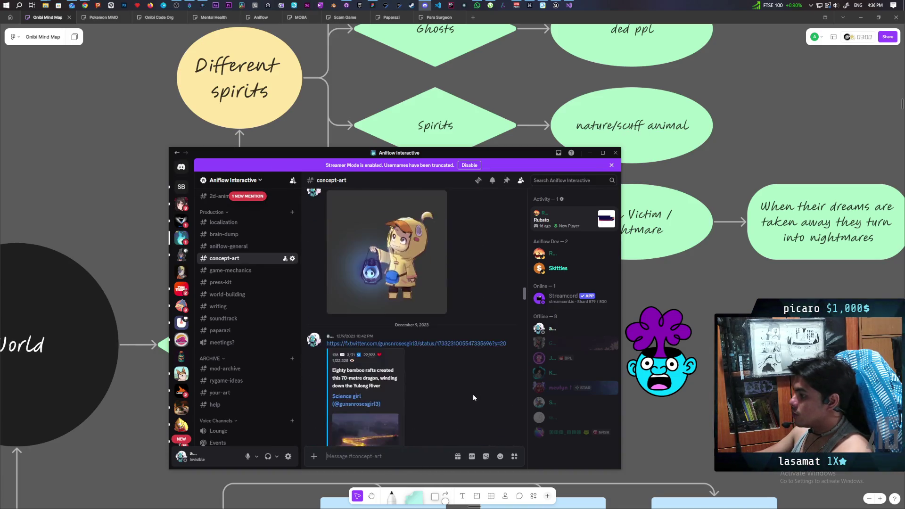
pyautogui.scroll(-5, 473, 398)
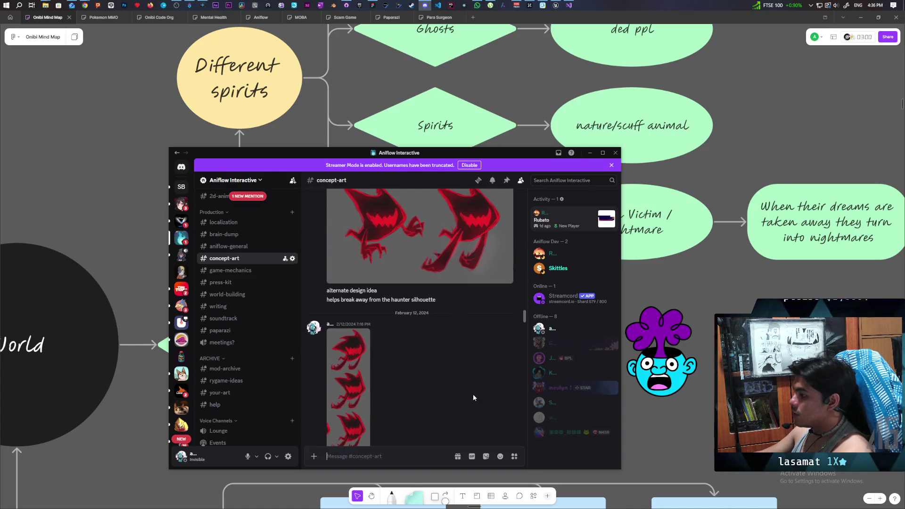
pyautogui.scroll(-4, 378, 288)
pyautogui.scroll(3, 429, 315)
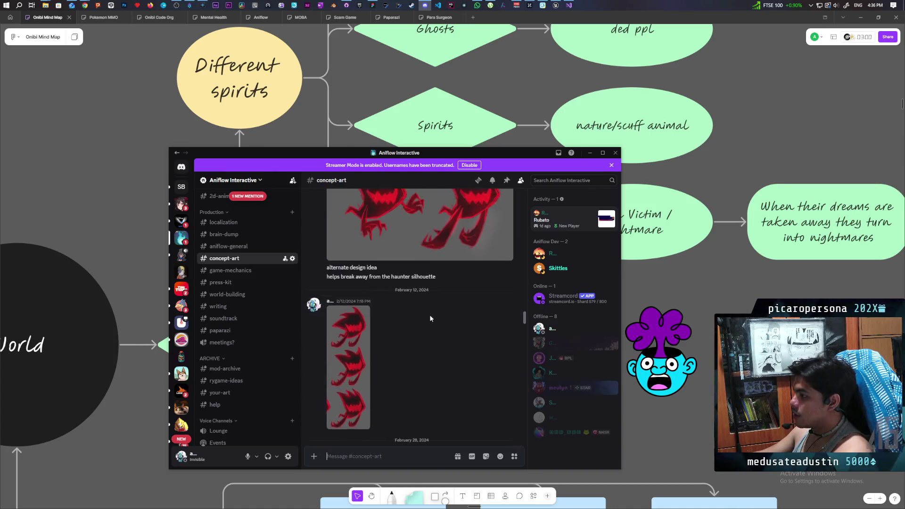
pyautogui.scroll(3, 430, 317)
pyautogui.scroll(-3, 442, 320)
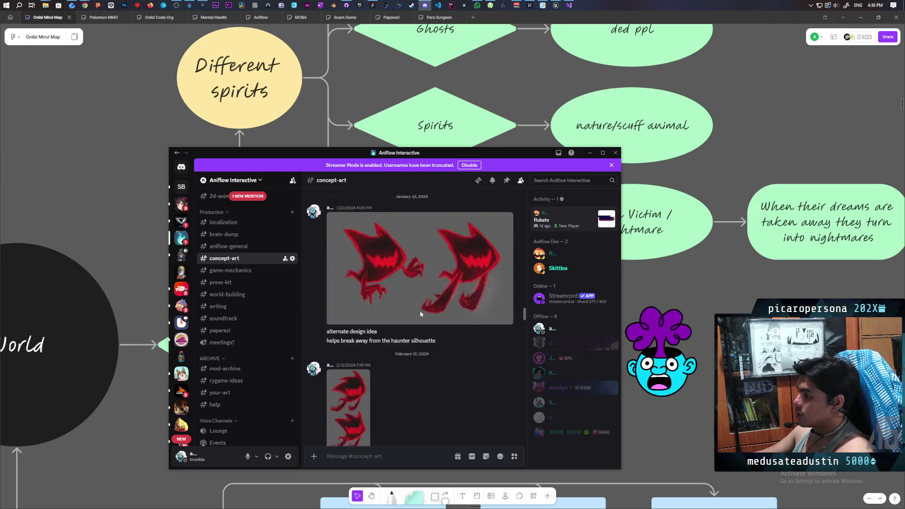
pyautogui.click(340, 373)
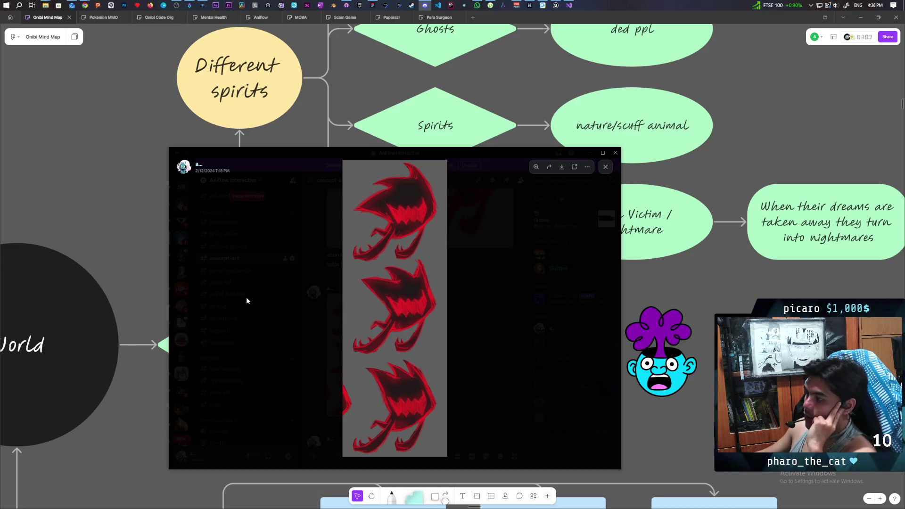
pyautogui.click(471, 307)
# Step: Scroll back to the May 2023 proportions sketch and enlarge it
pyautogui.scroll(4, 421, 339)
pyautogui.scroll(10, 421, 339)
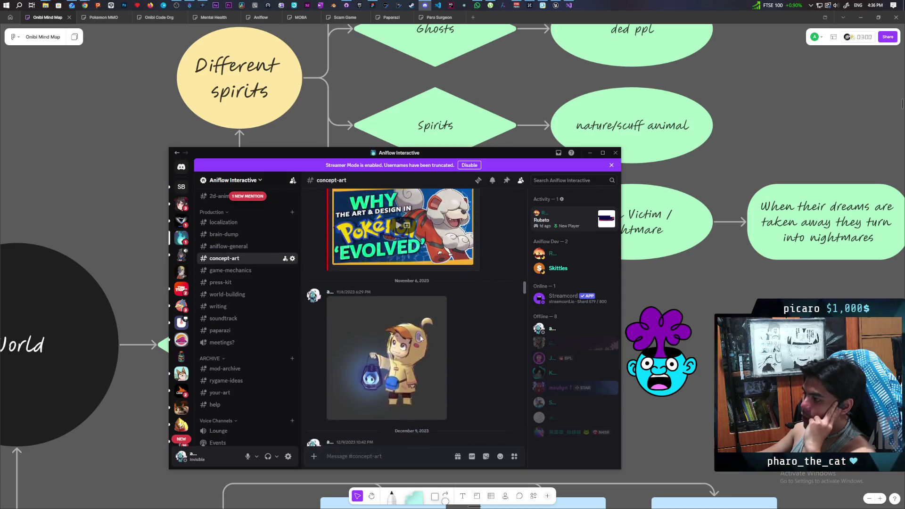
pyautogui.scroll(10, 421, 338)
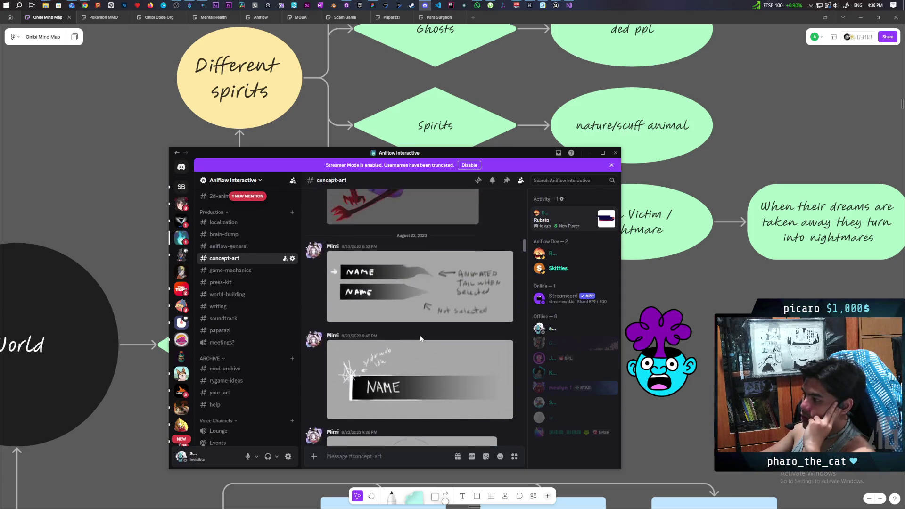
pyautogui.scroll(15, 420, 336)
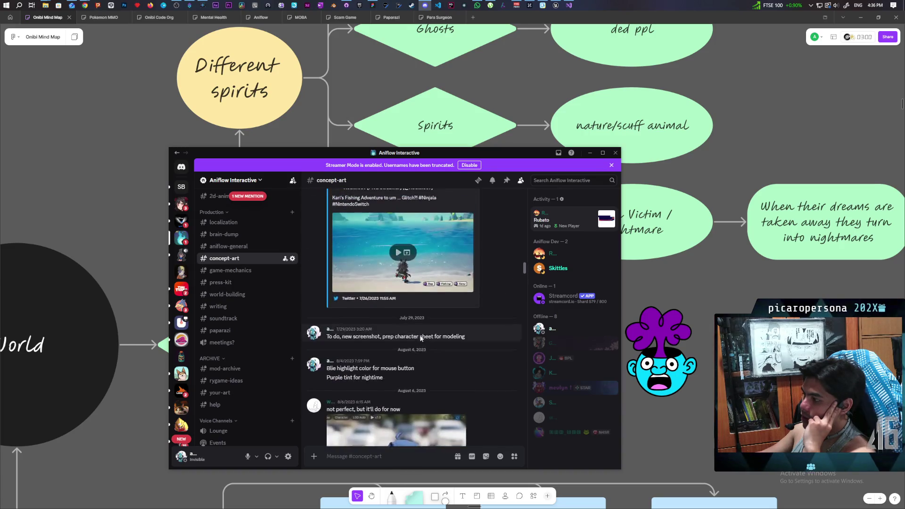
pyautogui.scroll(15, 421, 338)
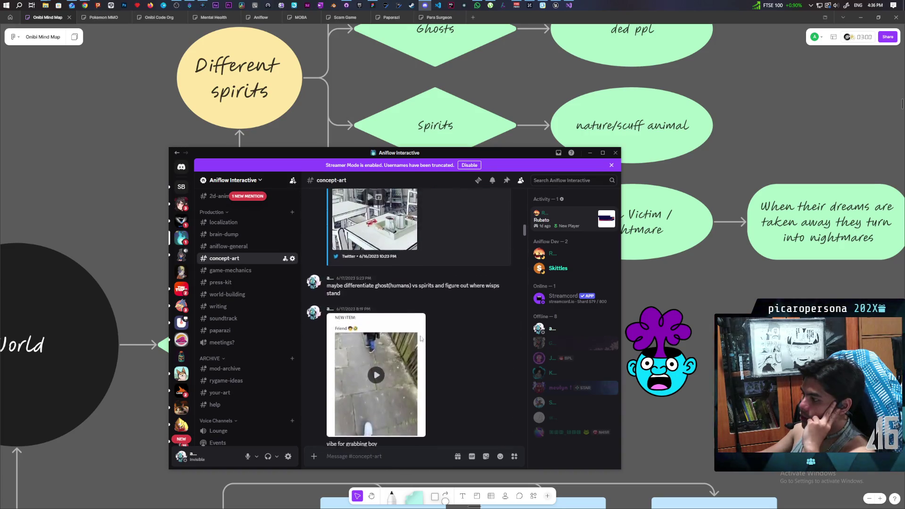
pyautogui.scroll(15, 421, 339)
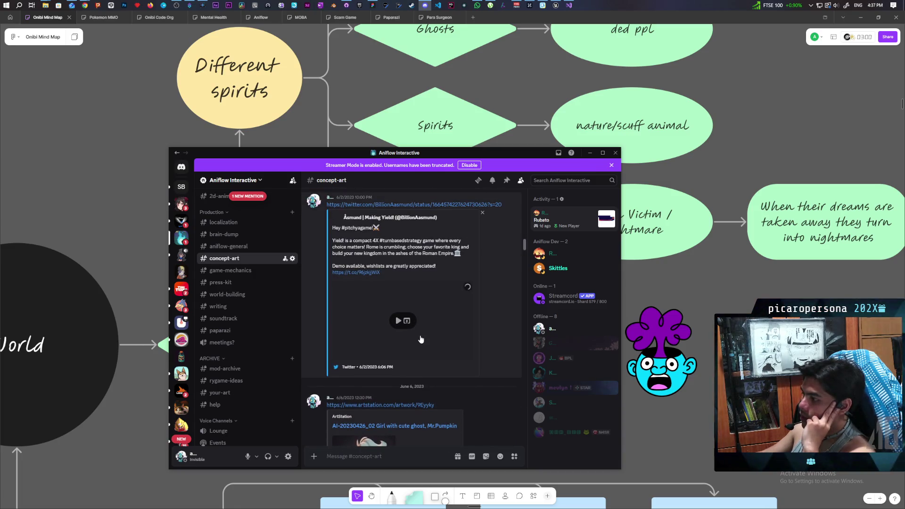
pyautogui.scroll(10, 421, 339)
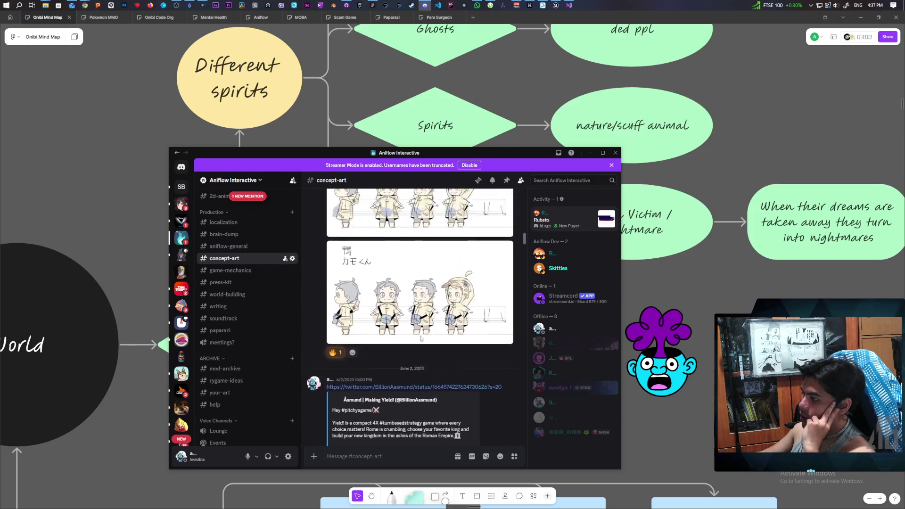
pyautogui.scroll(15, 421, 339)
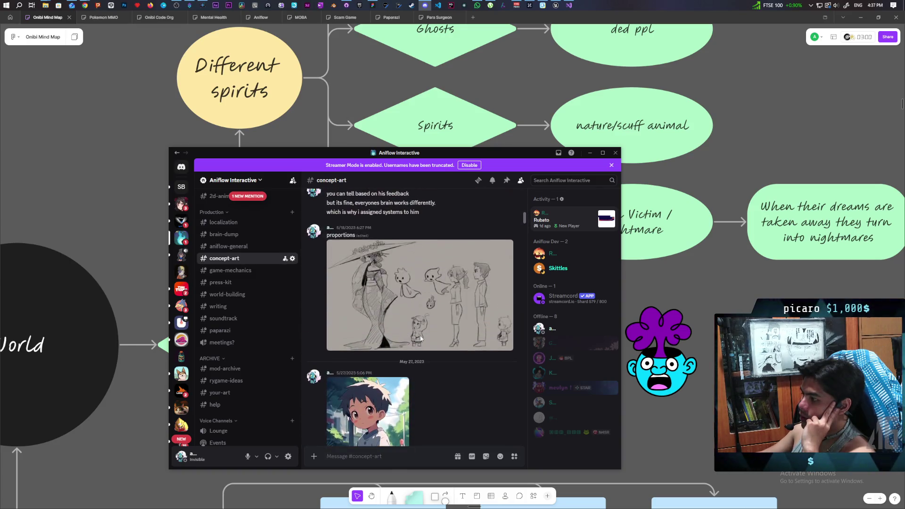
pyautogui.click(435, 317)
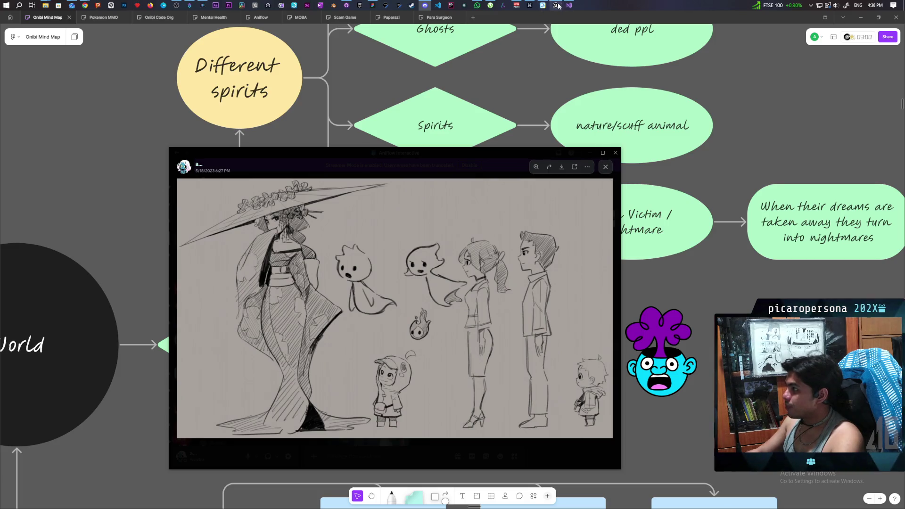
# Step: Check the Visual Studio build, then launch Onibi.uproject from the Onibi 5.6 folder
pyautogui.moveTo(569, 6)
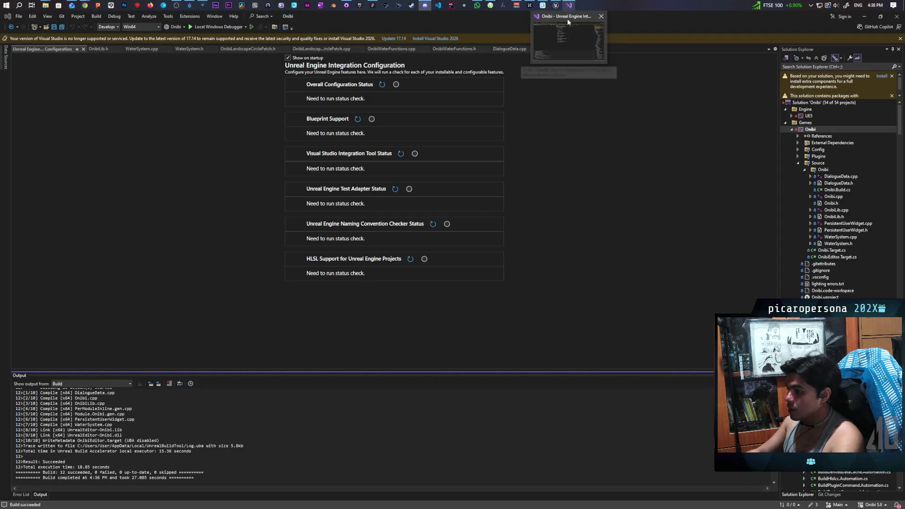
pyautogui.click(568, 18)
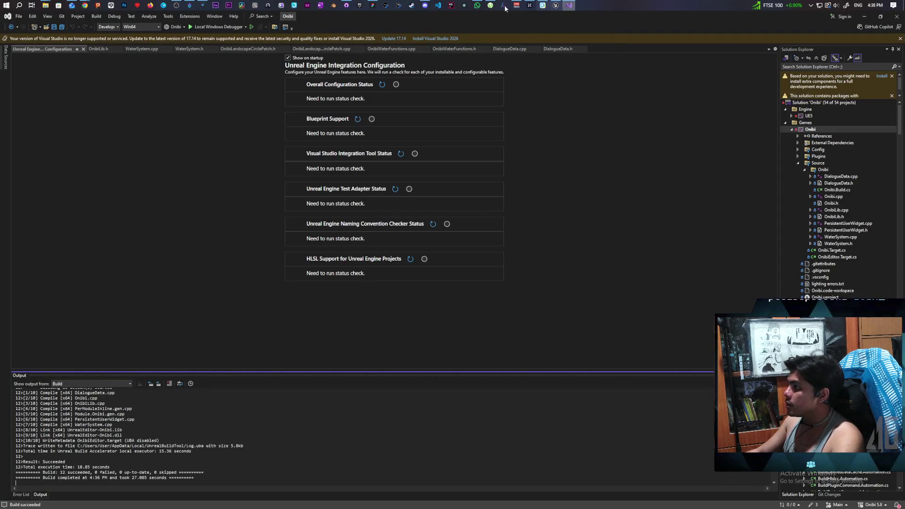
pyautogui.moveTo(46, 5)
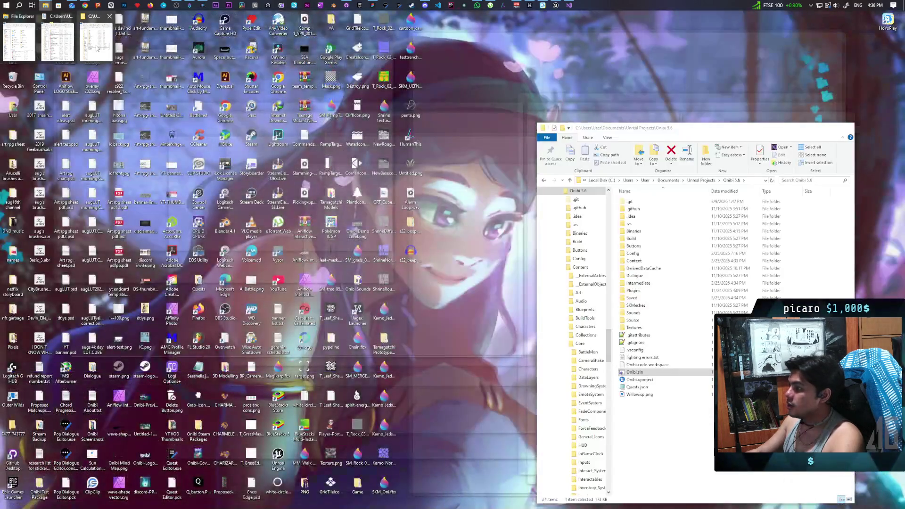
pyautogui.click(96, 42)
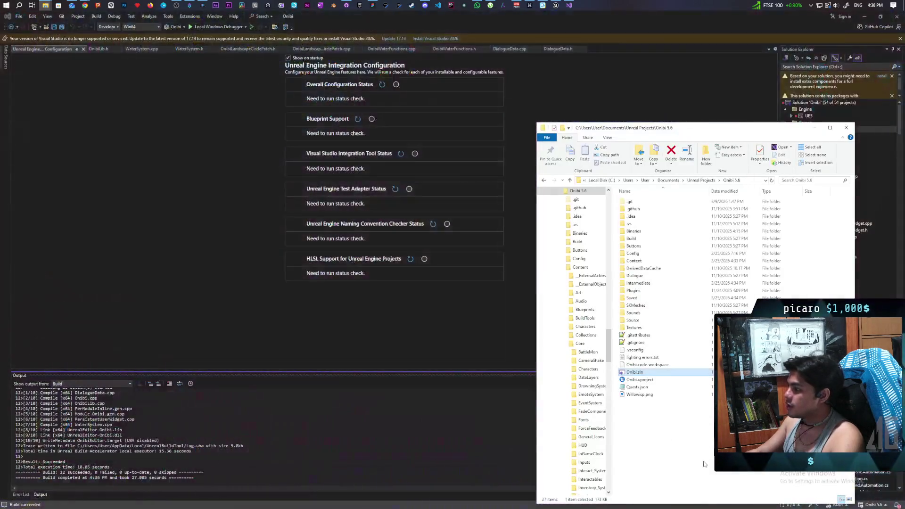
pyautogui.doubleClick(641, 380)
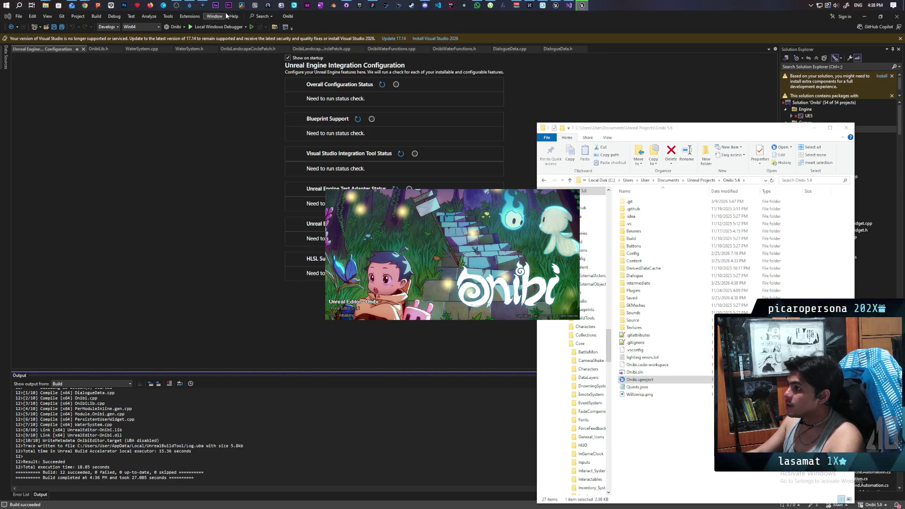
pyautogui.click(346, 5)
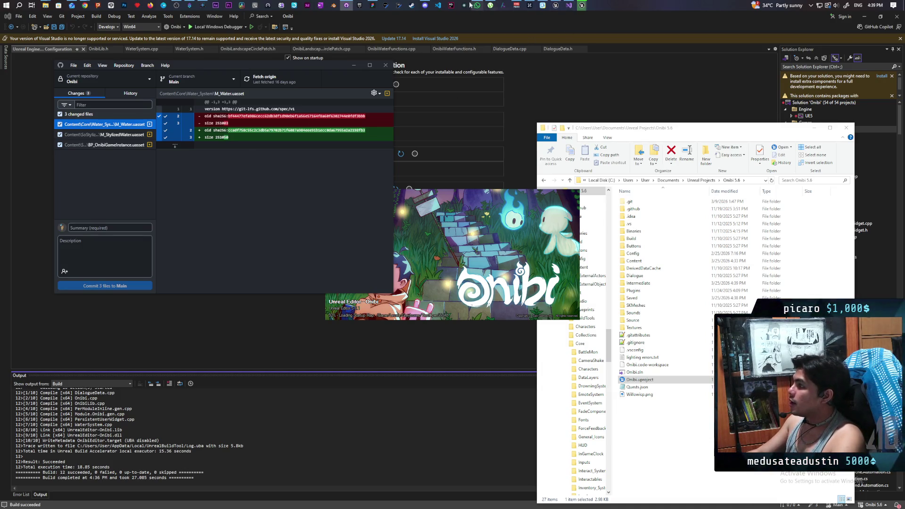
# Step: Switch to the Discord concept sketch while the editor finishes loading
pyautogui.click(431, 5)
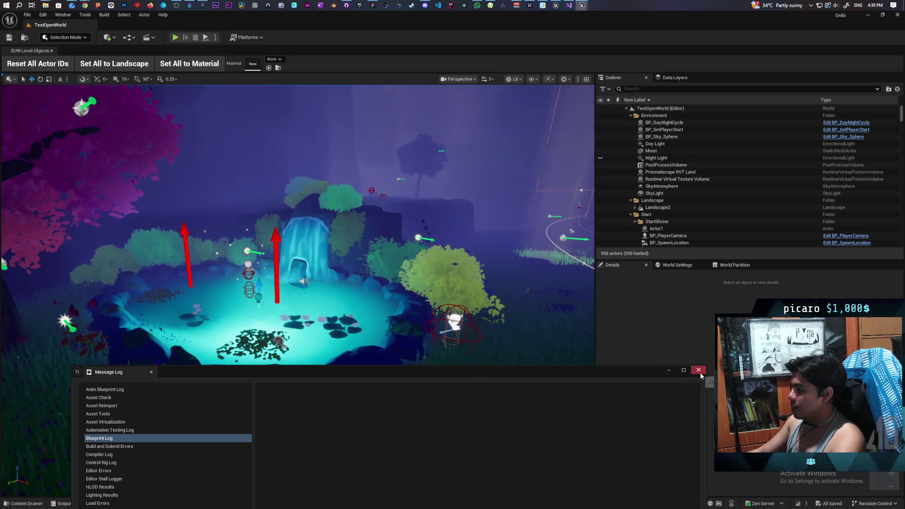
# Step: Close the Message Log, start Play In Editor with Alt+P, and begin a new game
pyautogui.click(698, 370)
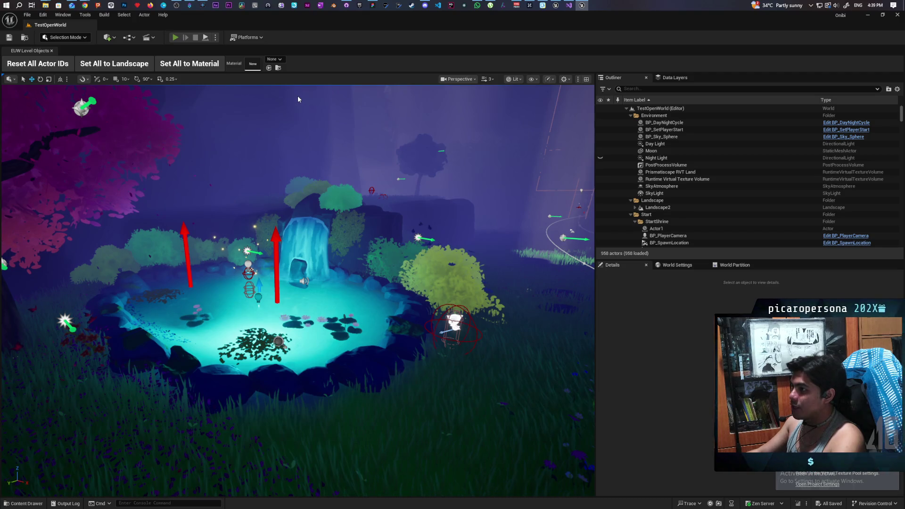
pyautogui.hotkey('alt', 'p')
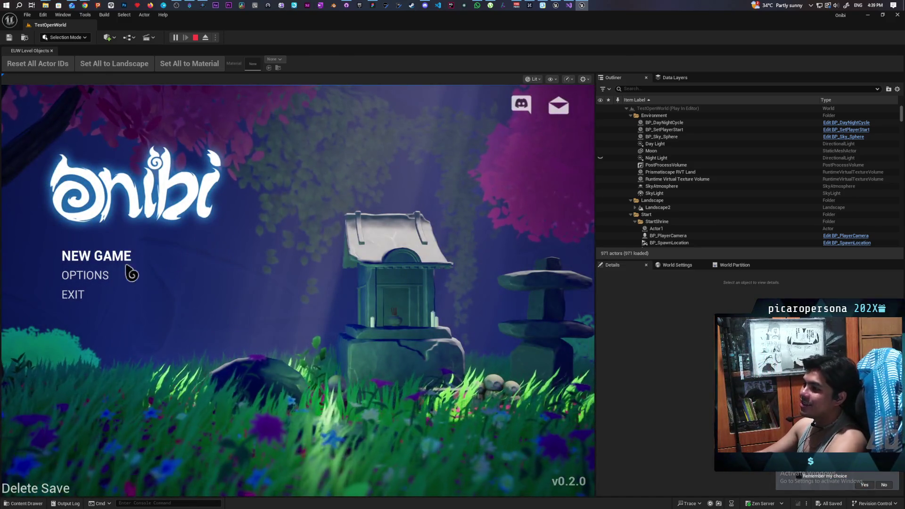
pyautogui.click(110, 265)
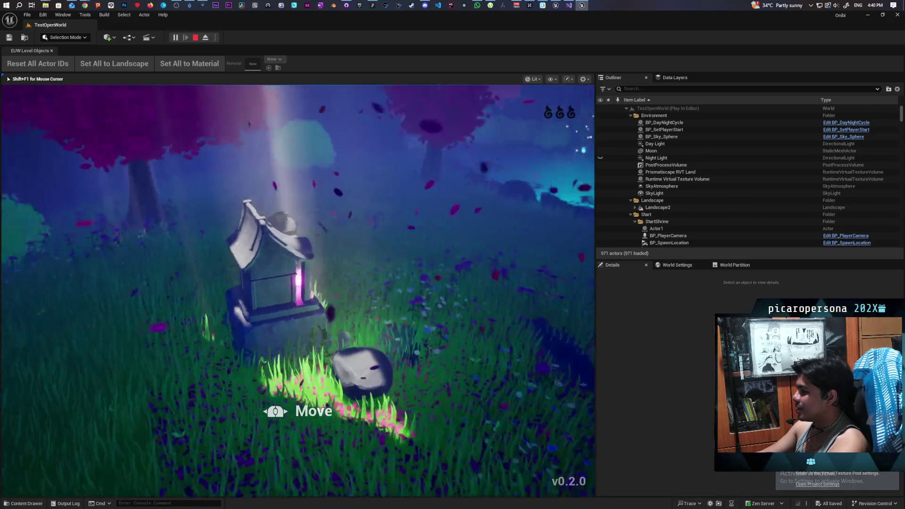
# Step: Walk the character from the shrine over to the ghost Bob
pyautogui.press('w')
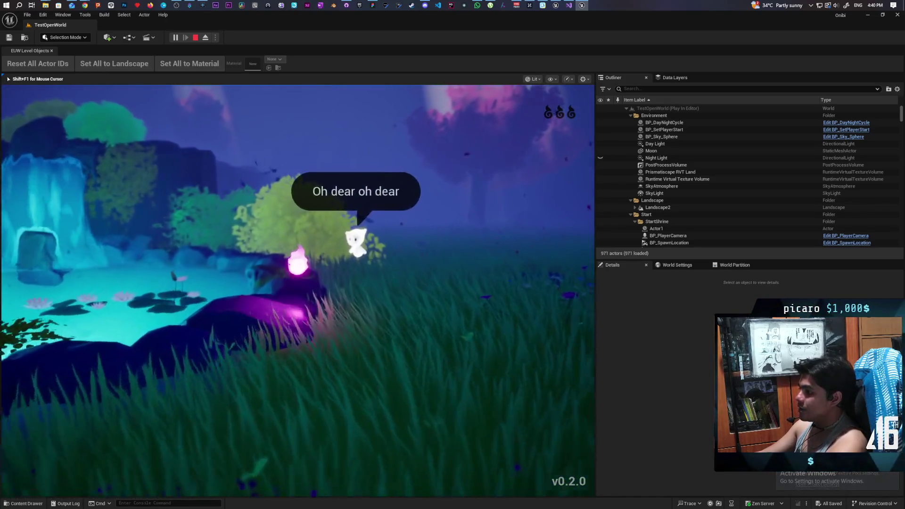
pyautogui.press('w')
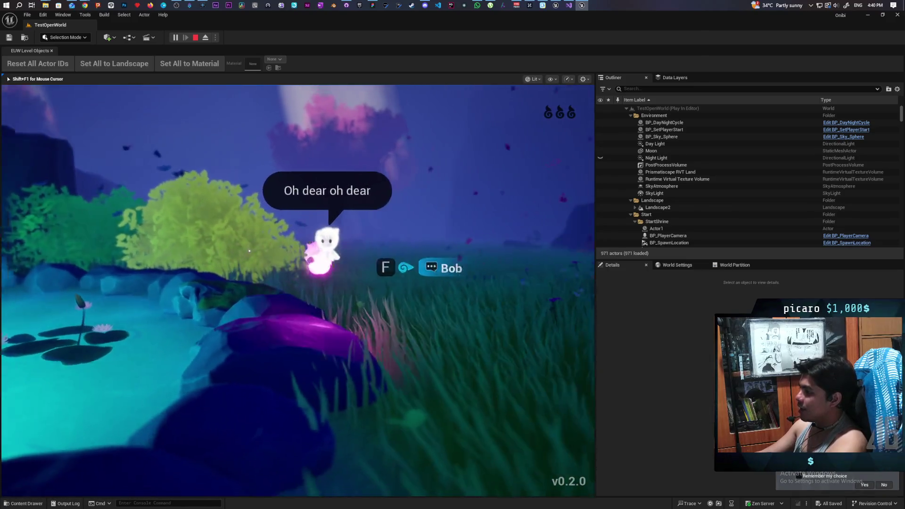
pyautogui.press('w')
pyautogui.press('w')
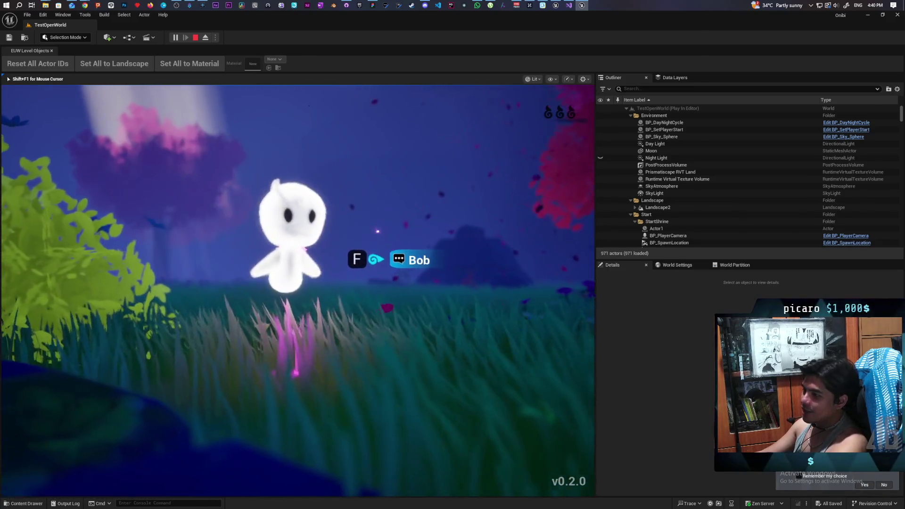
pyautogui.press('w')
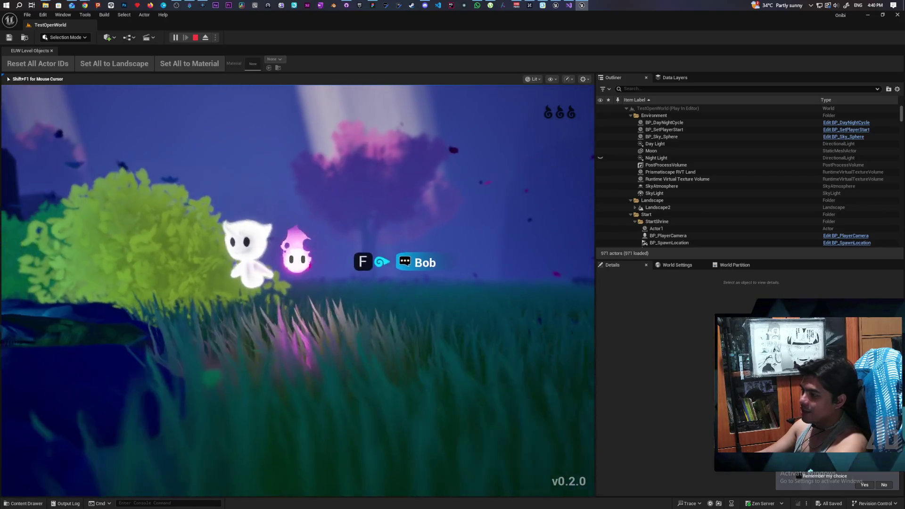
pyautogui.press('w')
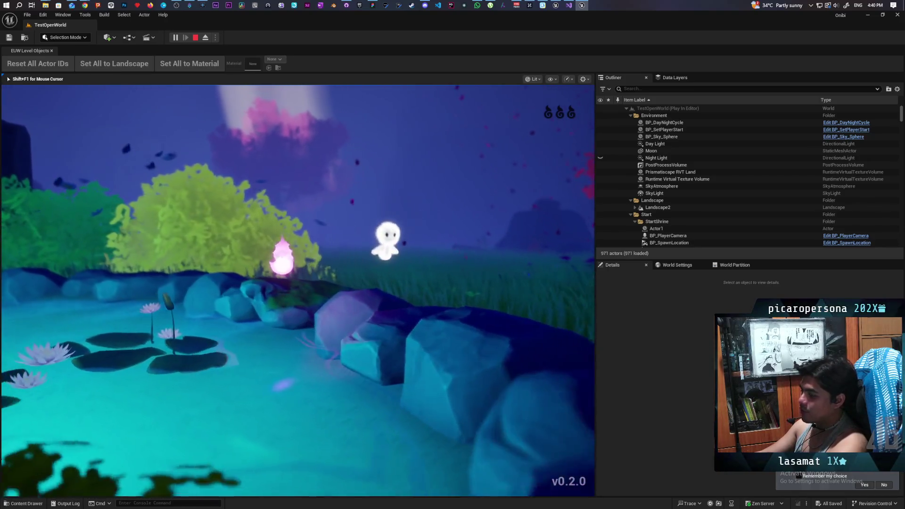
pyautogui.press('w')
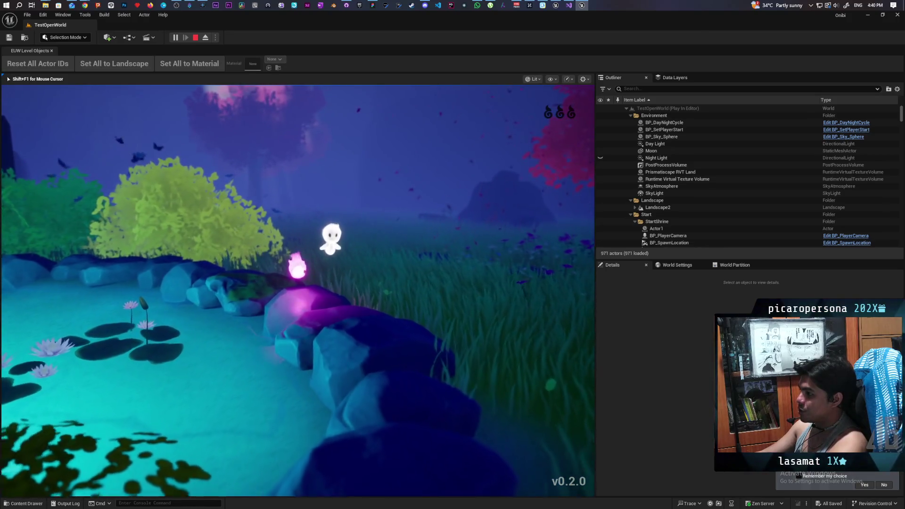
pyautogui.press('w')
pyautogui.press('w')
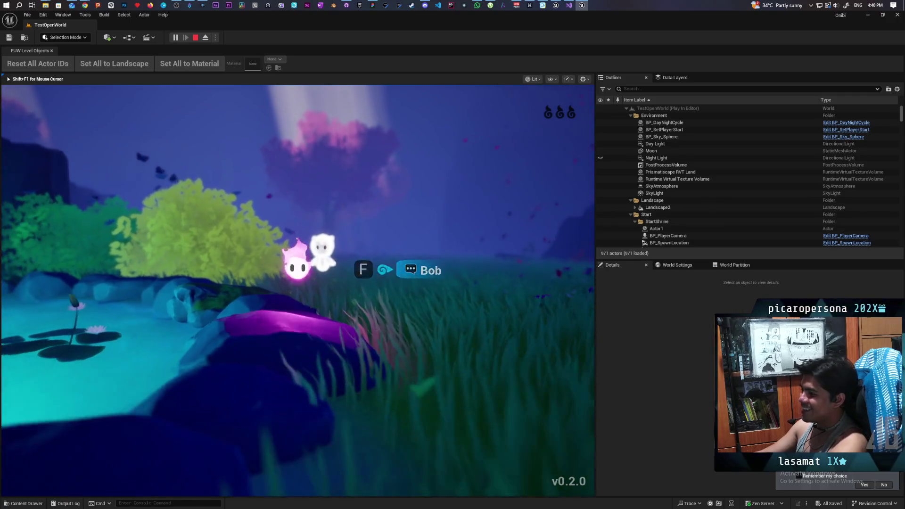
pyautogui.press('w')
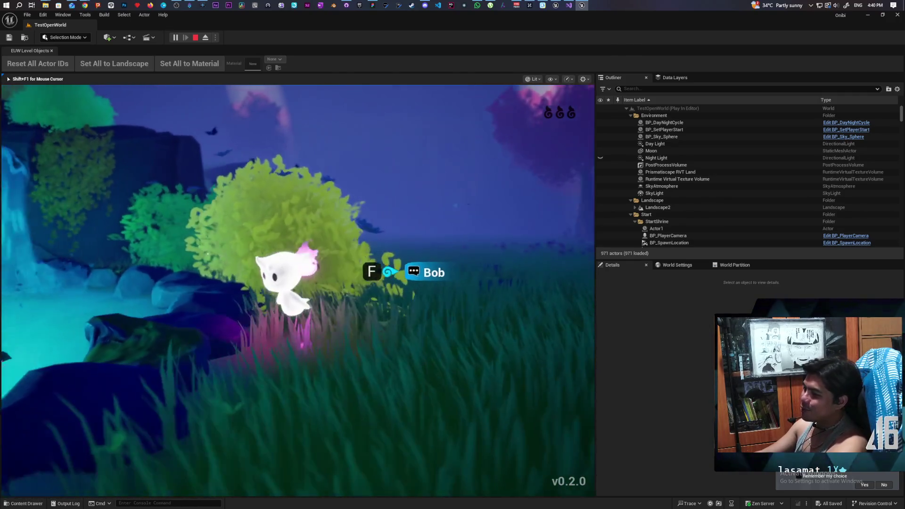
# Step: Enter the waterfall pond, consume the spirit essence, and dismiss Bob's speech bubble
pyautogui.press('a')
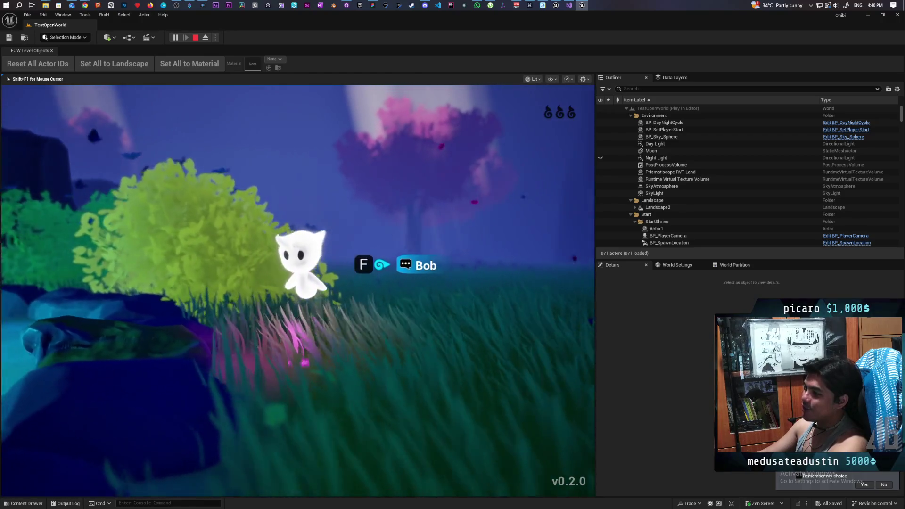
pyautogui.press('a')
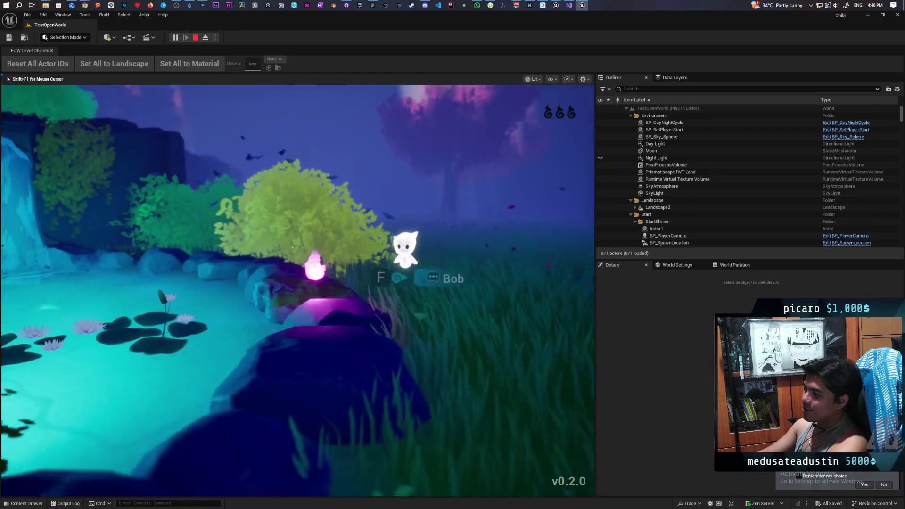
pyautogui.press('a')
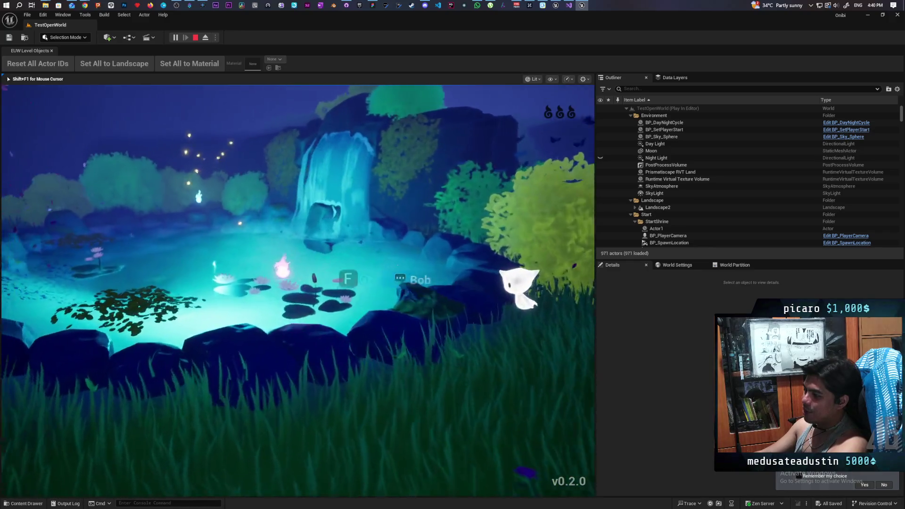
pyautogui.press('w')
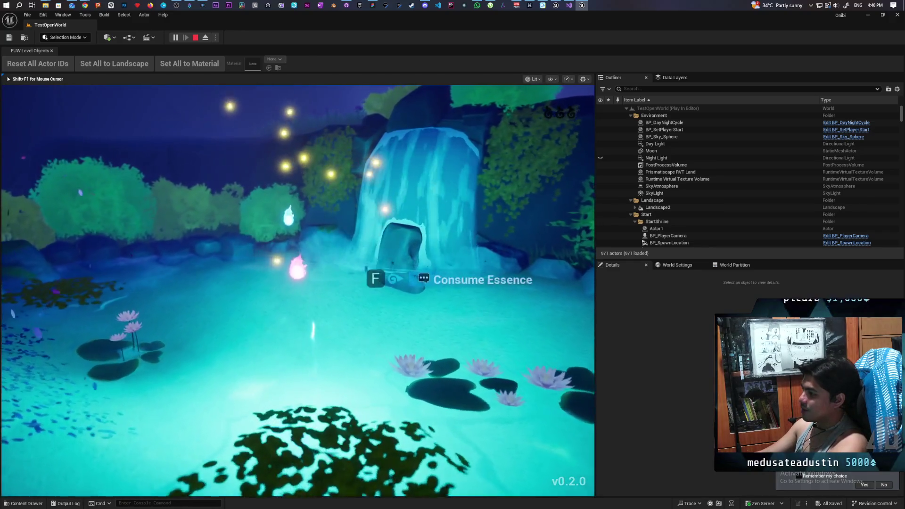
pyautogui.press('f')
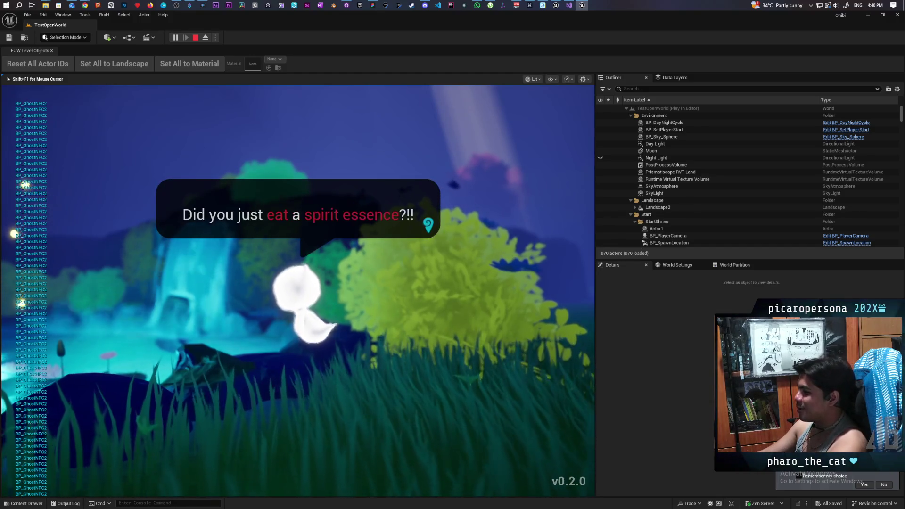
pyautogui.press('space')
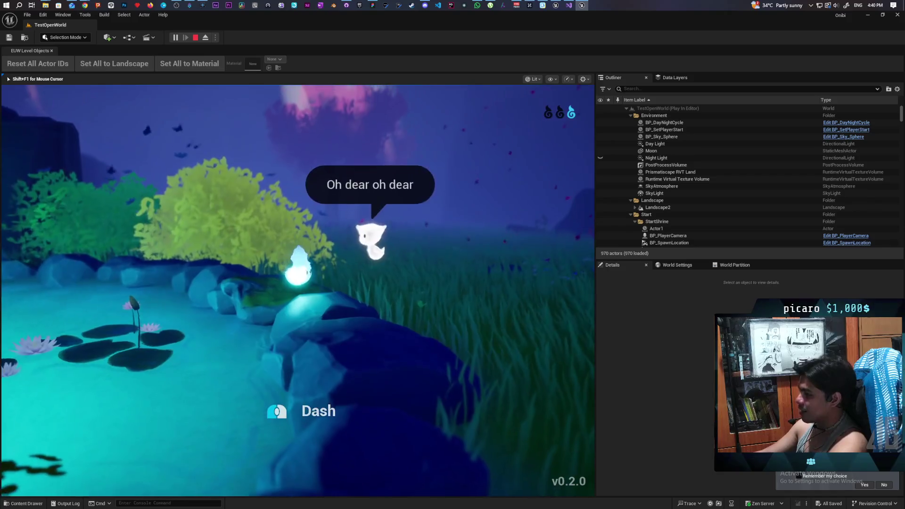
pyautogui.press('a')
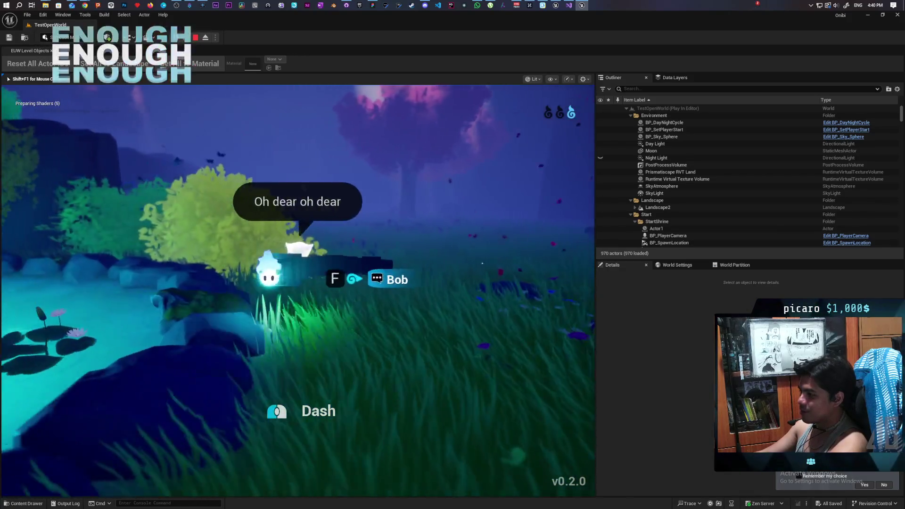
# Step: Dash the spirit across the grass away from Bob, past the red tree toward the lake
pyautogui.press('shift')
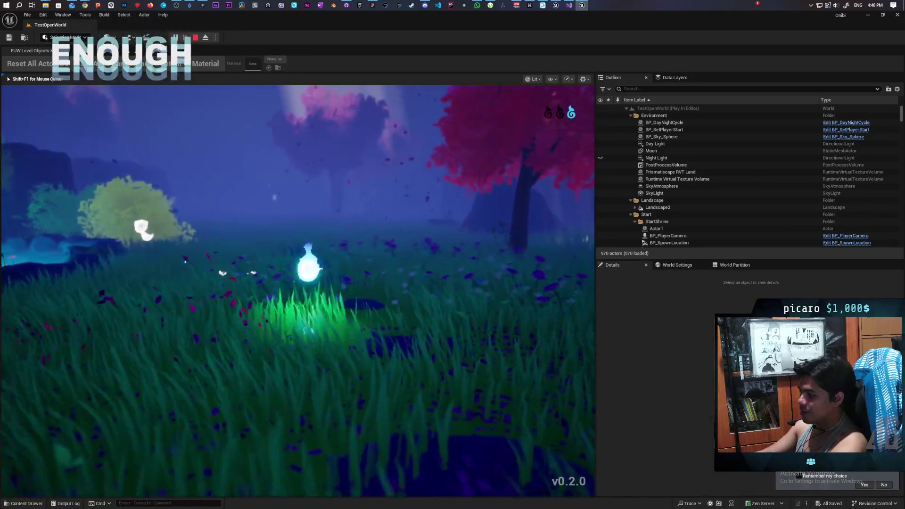
pyautogui.press('w')
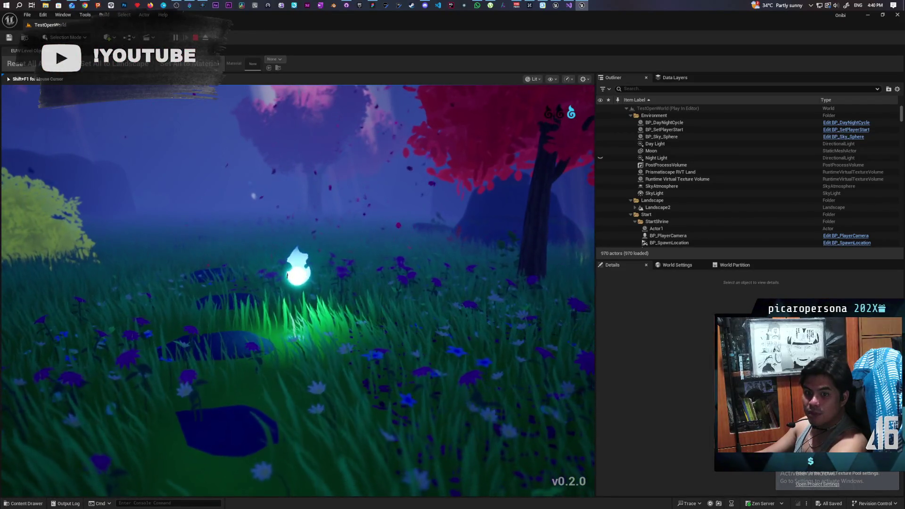
pyautogui.press('shift')
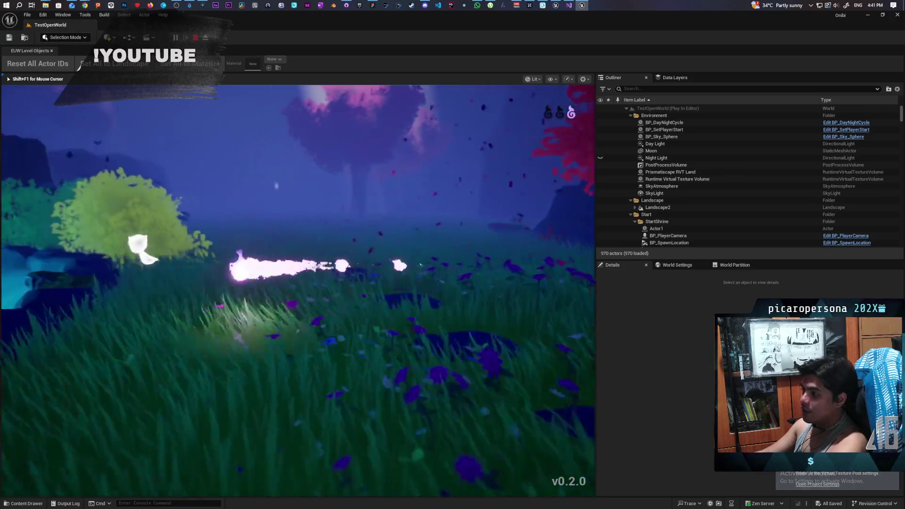
pyautogui.press('w')
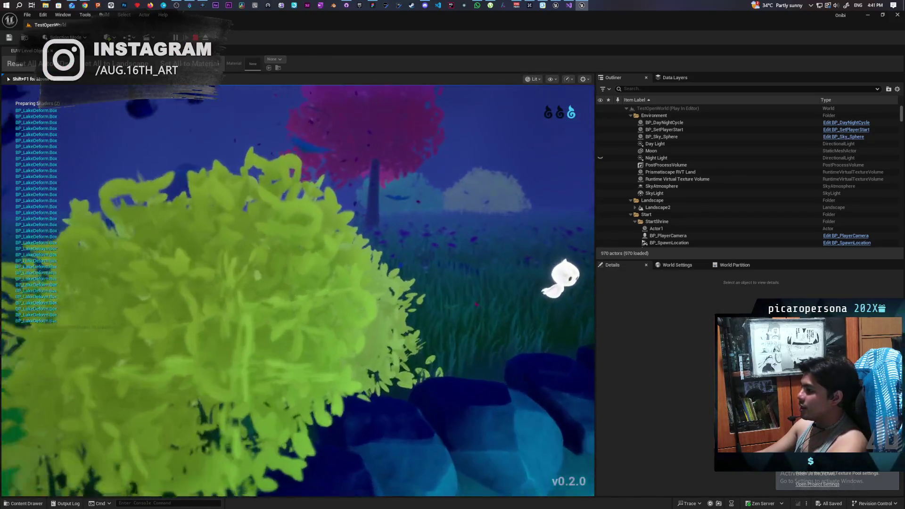
pyautogui.press('shift')
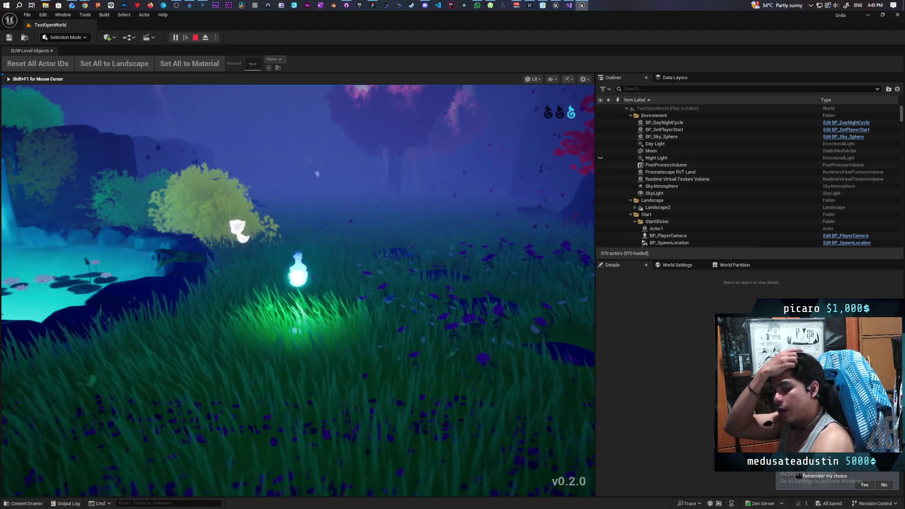
# Step: Steer the spirit uphill through the meadow to the shrine gateway, switching between blue and pink forms
pyautogui.press('w')
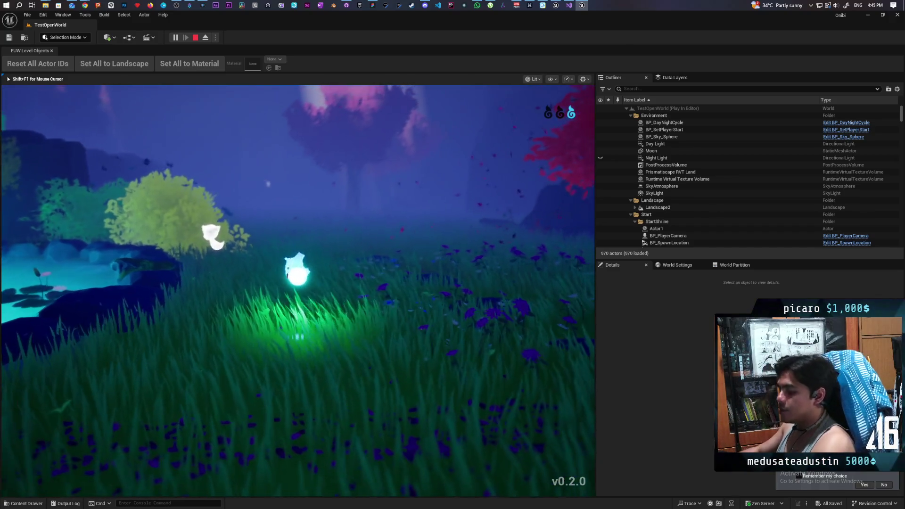
pyautogui.press('d')
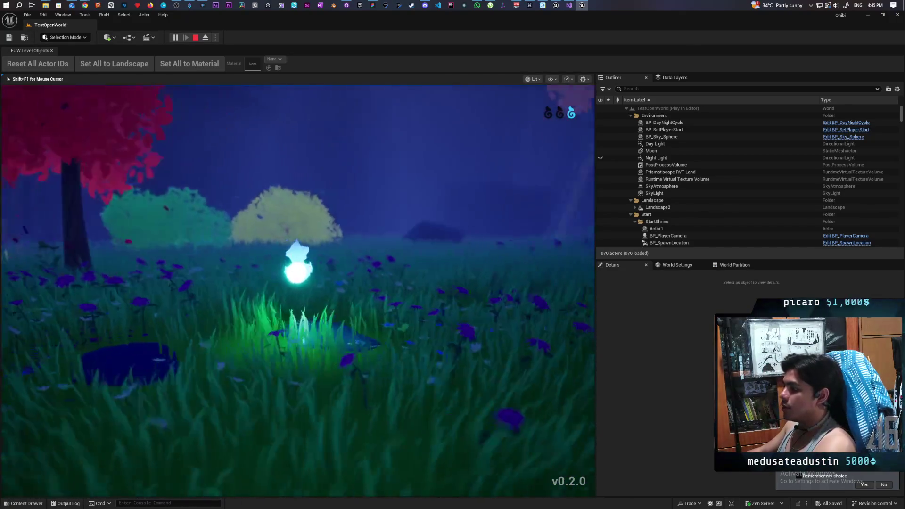
pyautogui.press('w')
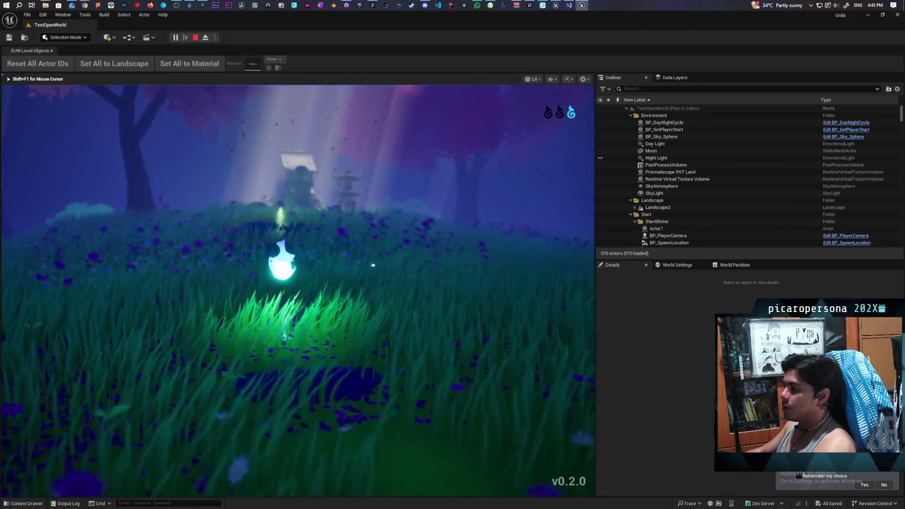
pyautogui.press('w')
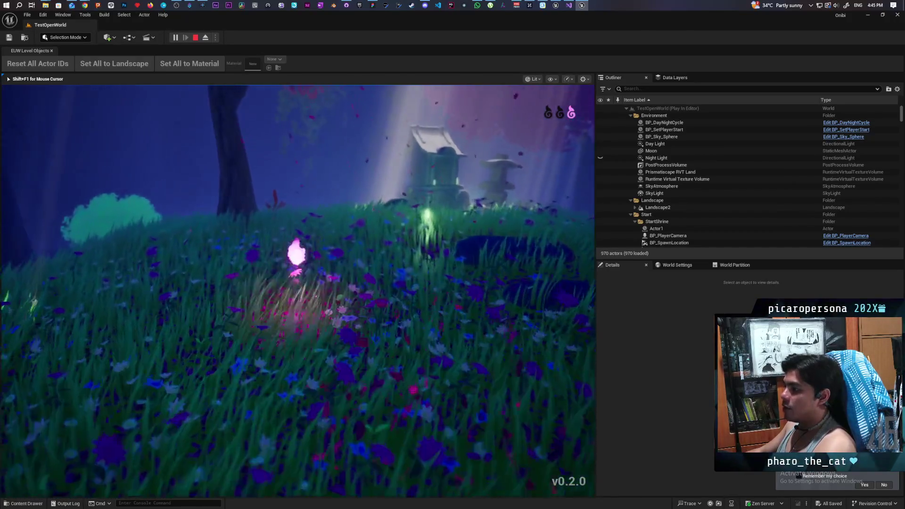
pyautogui.press('shift')
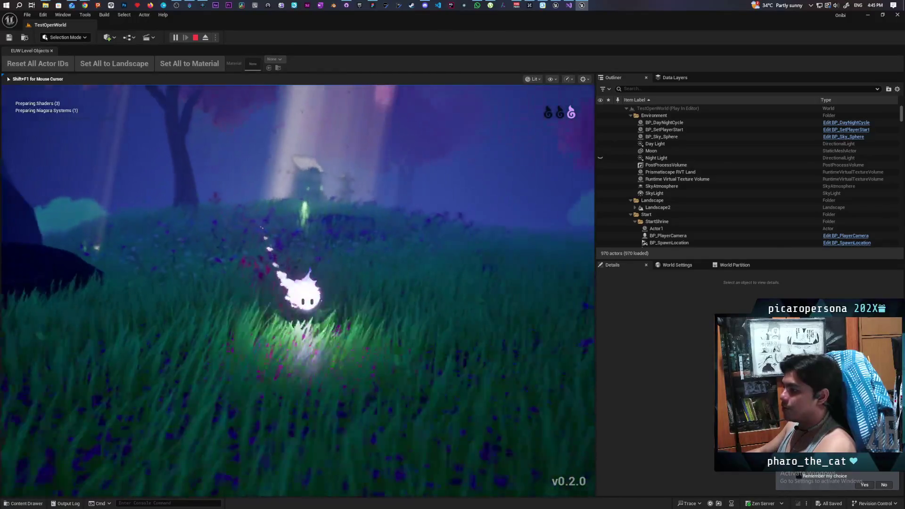
pyautogui.press('w')
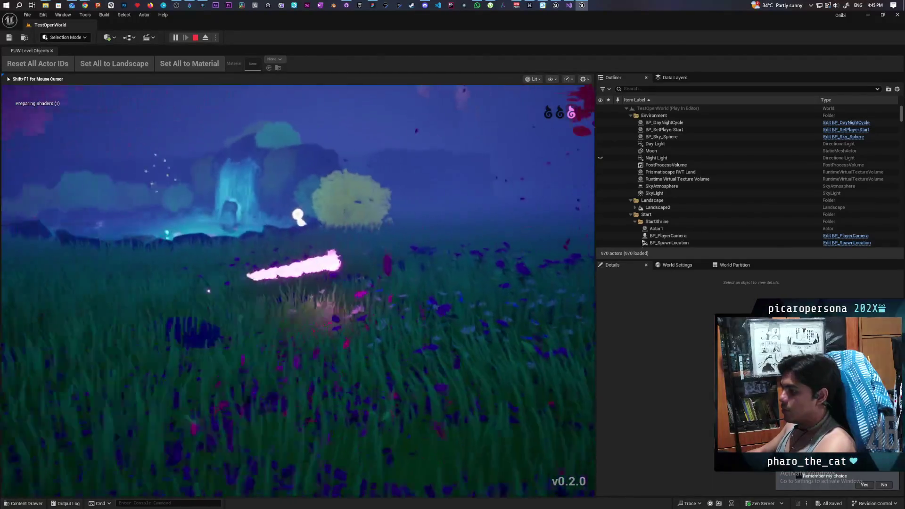
pyautogui.press('w')
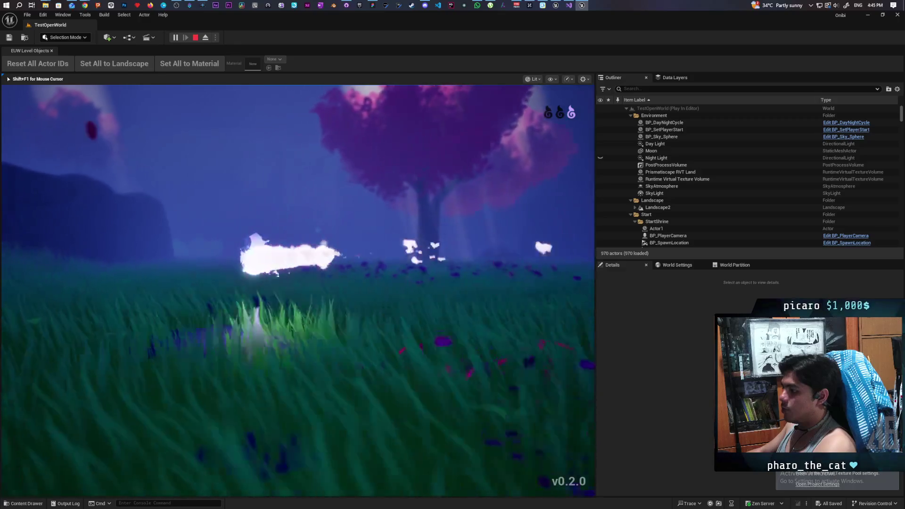
pyautogui.press('shift')
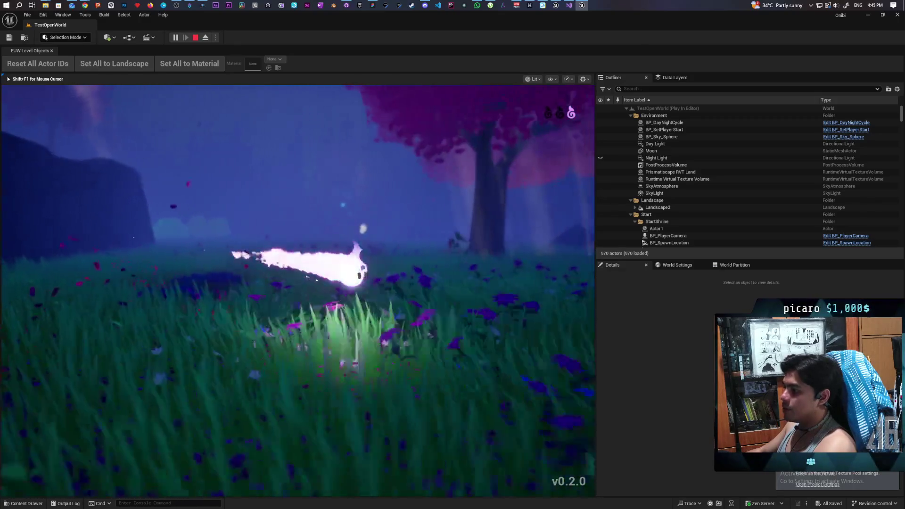
pyautogui.press('a')
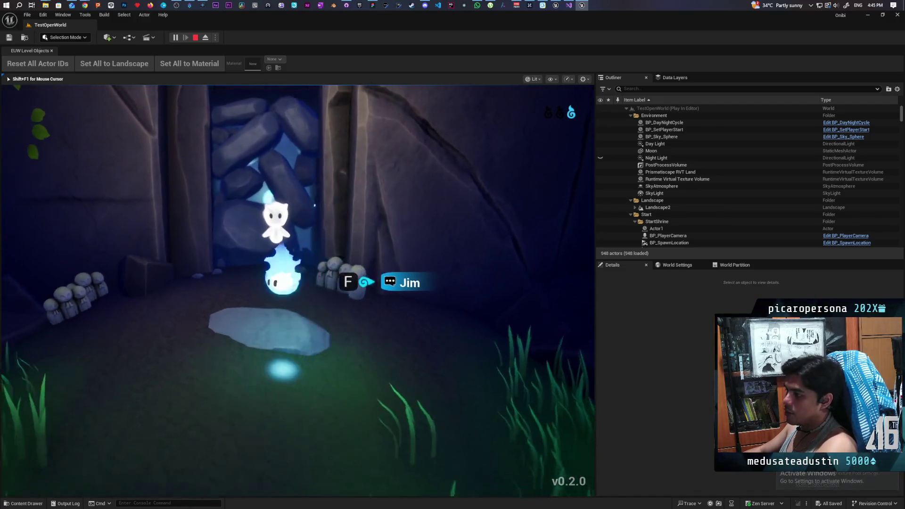
# Step: Go through the shrine doorway and consume the essence flames at the stone stairway
pyautogui.press('f')
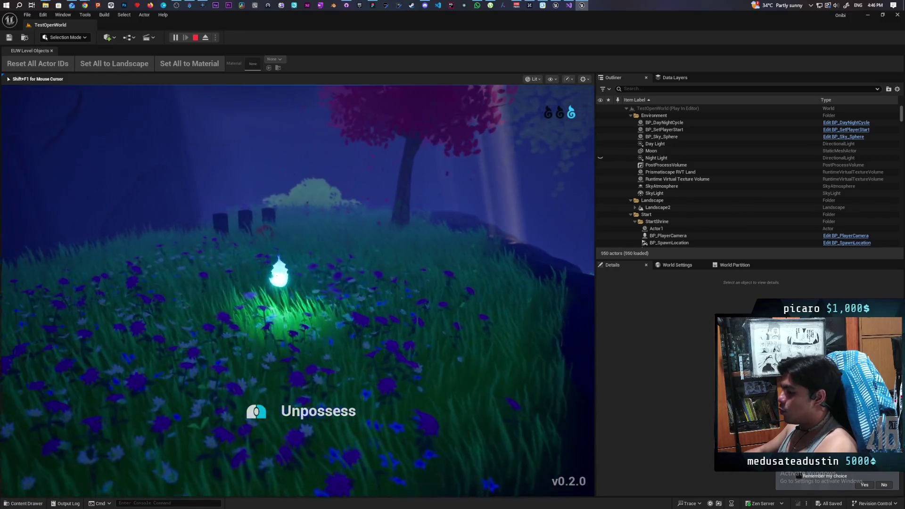
pyautogui.press('w')
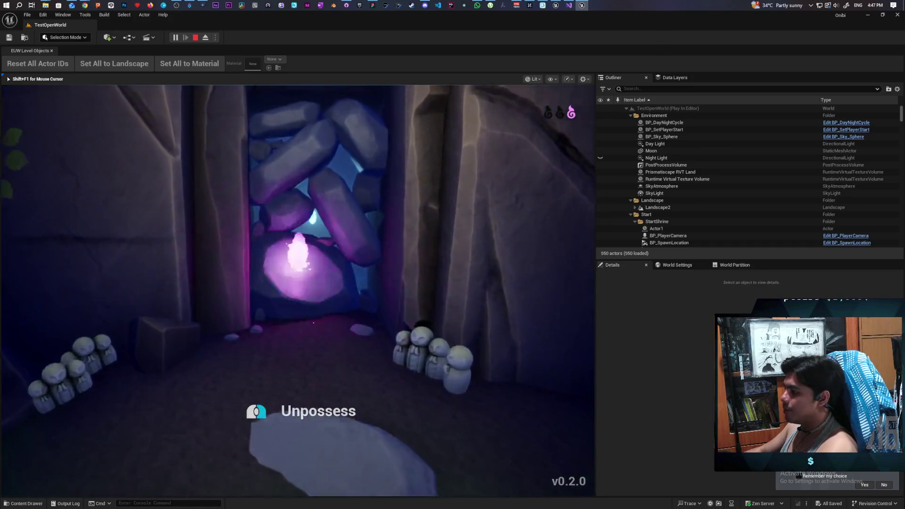
pyautogui.press('f')
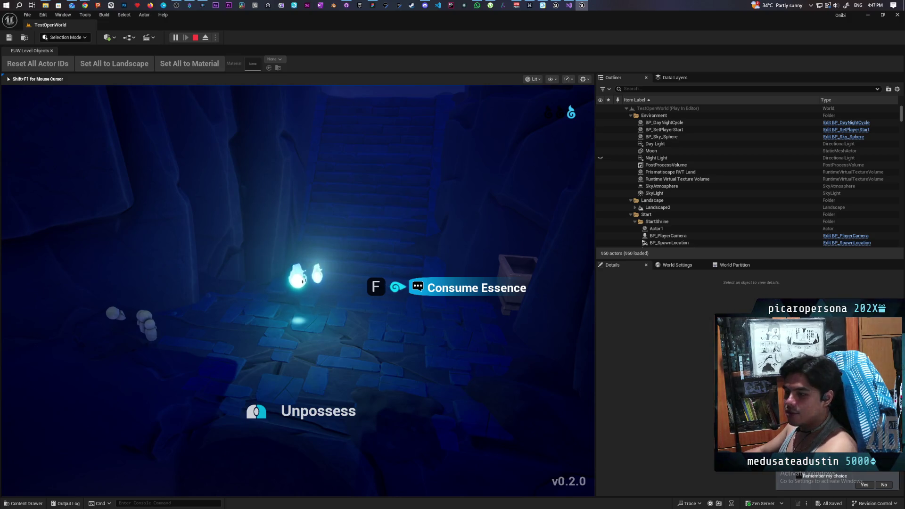
pyautogui.press('f')
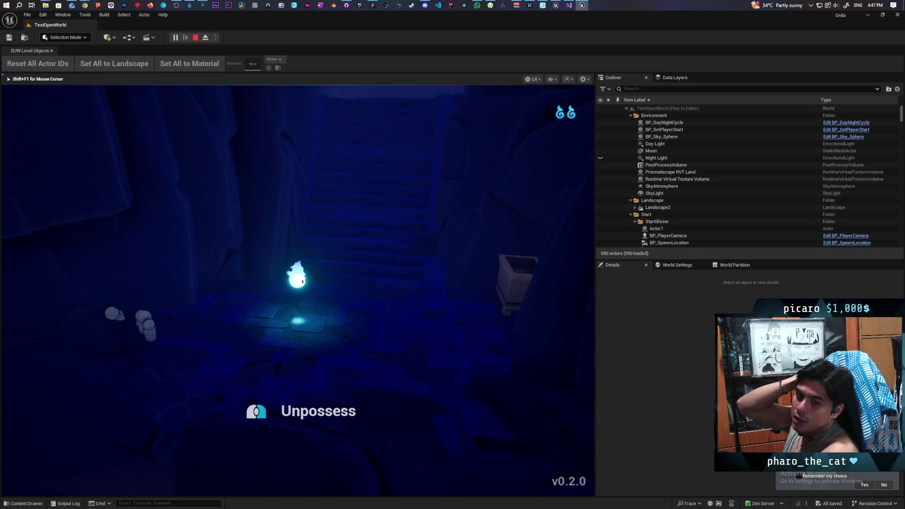
# Step: Walk the spirit around the stairway landing and up and down the stairs, then stop the playtest
pyautogui.press('w')
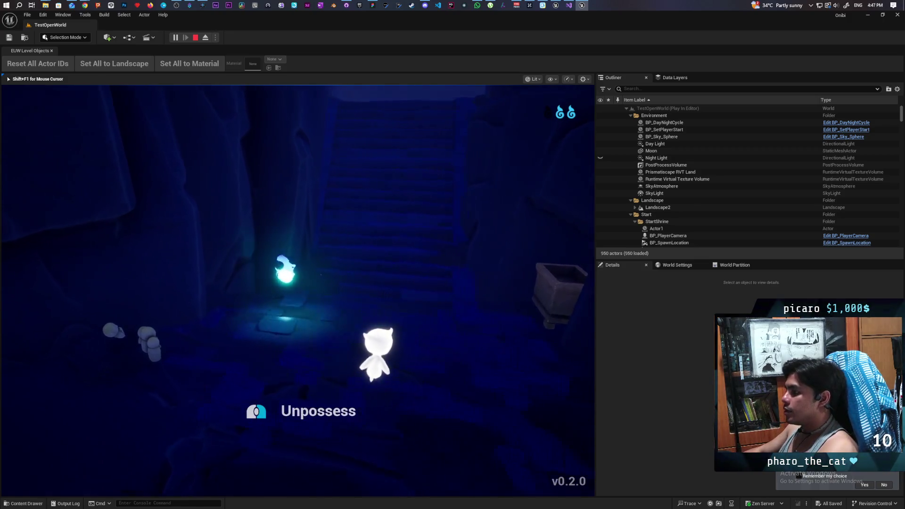
pyautogui.press('w')
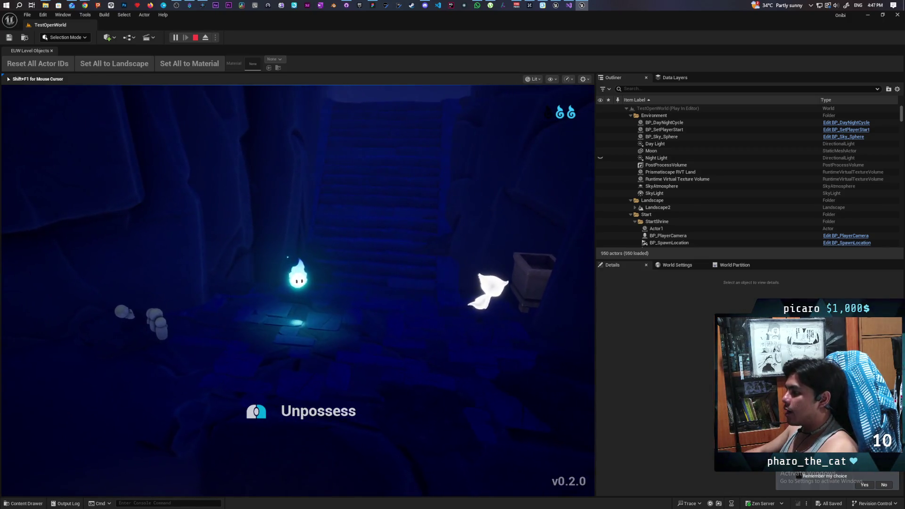
pyautogui.press('a')
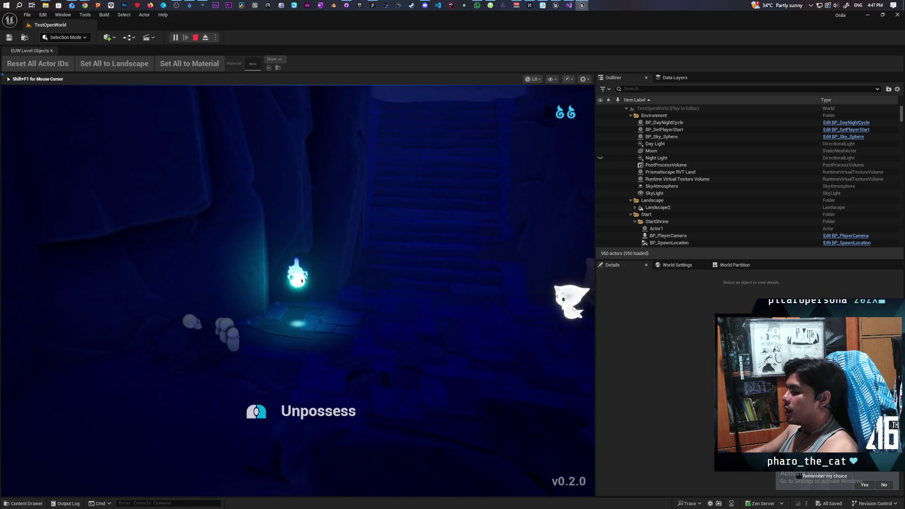
pyautogui.press('s')
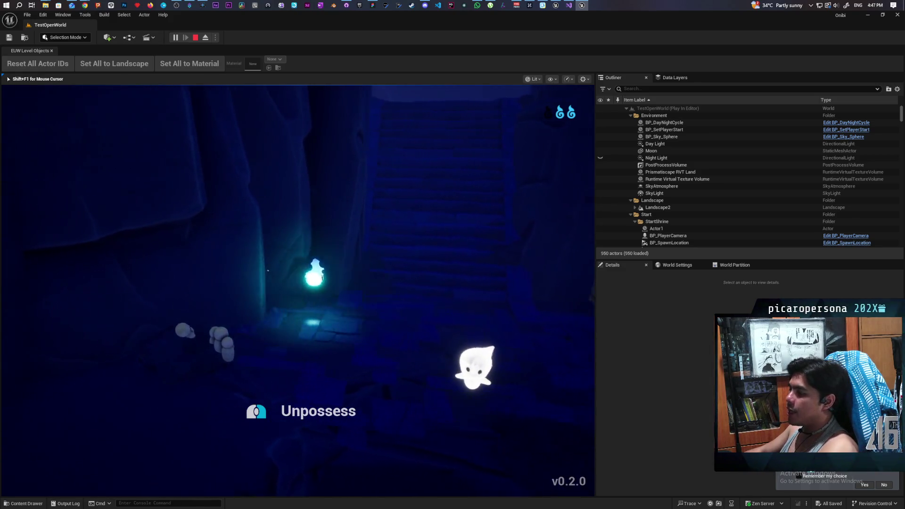
pyautogui.press('s')
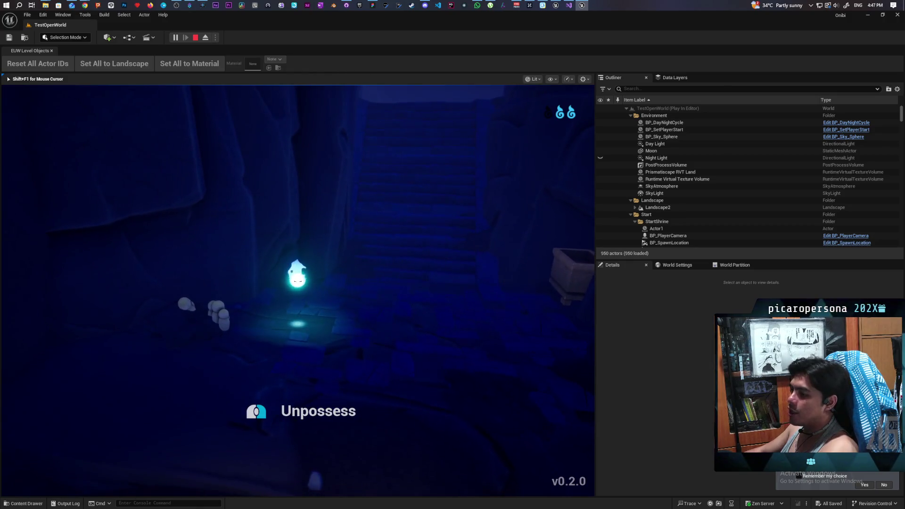
pyautogui.press('w')
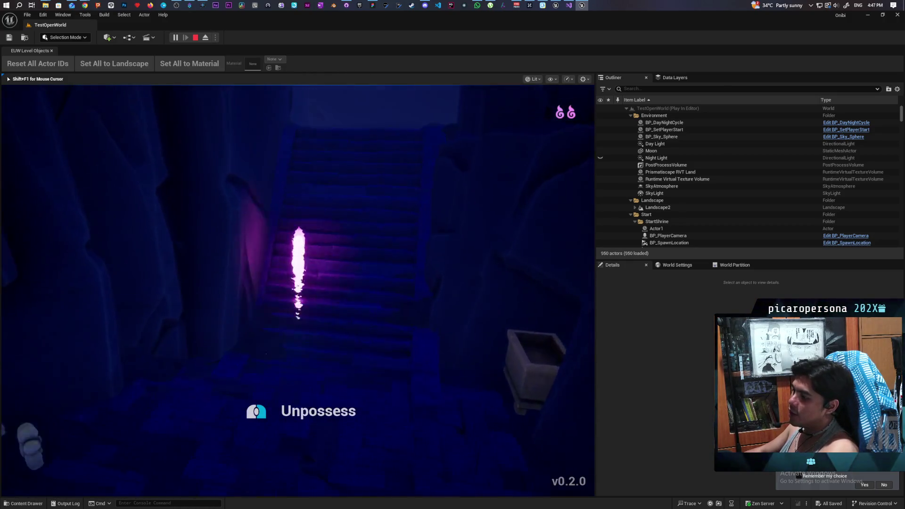
pyautogui.press('s')
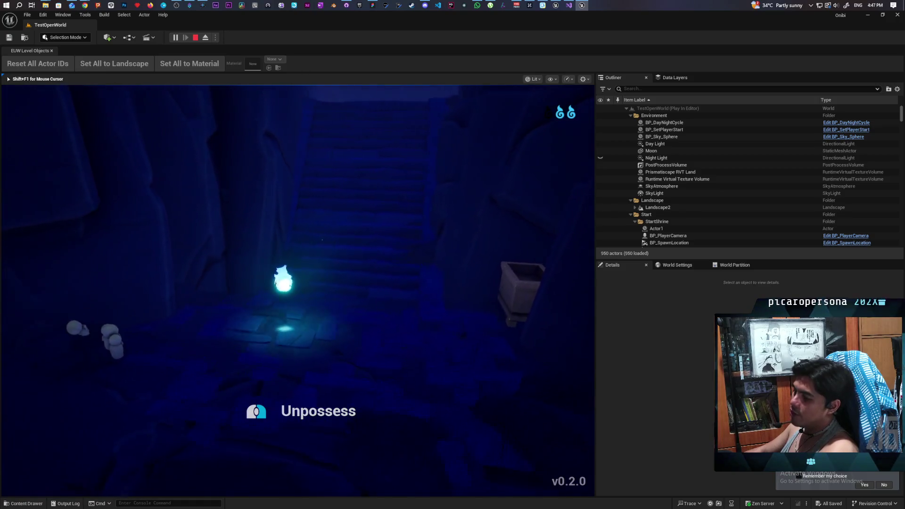
pyautogui.press('Escape')
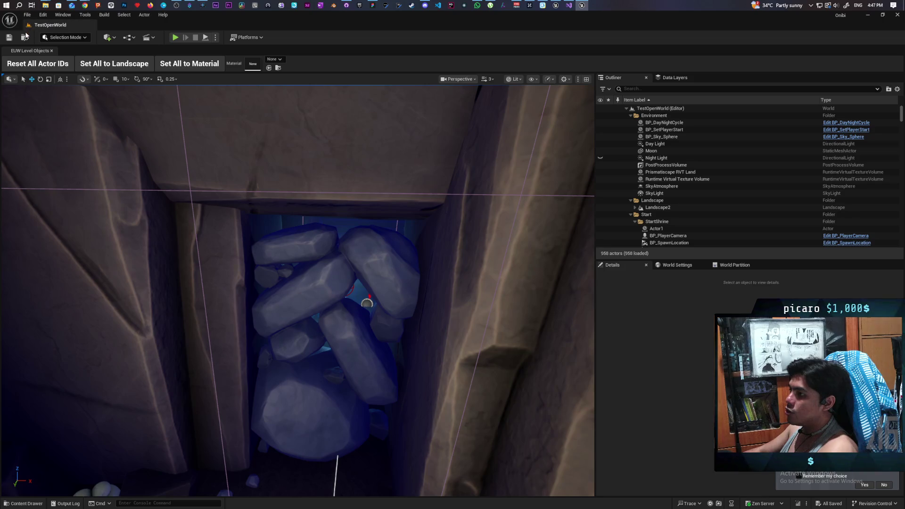
# Step: Add TestOpenWorld to the Favorite Levels
pyautogui.click(27, 14)
pyautogui.moveTo(95, 57)
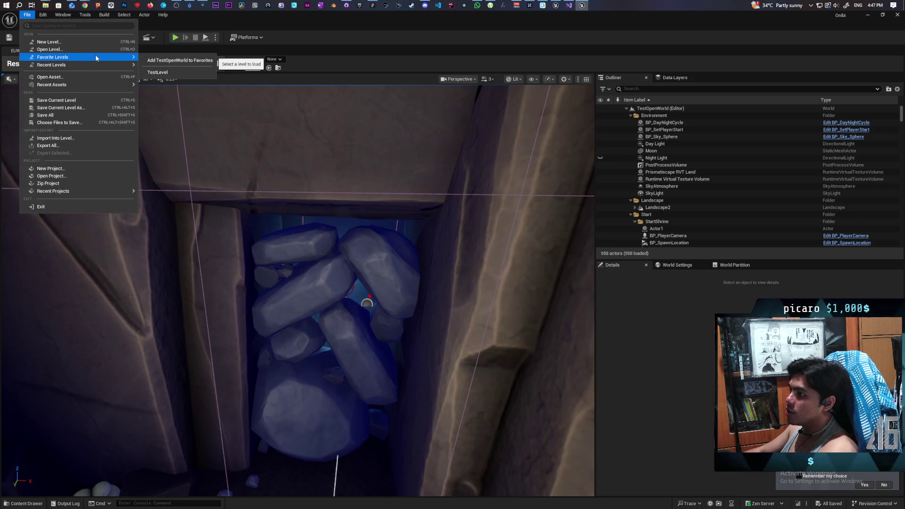
pyautogui.click(205, 62)
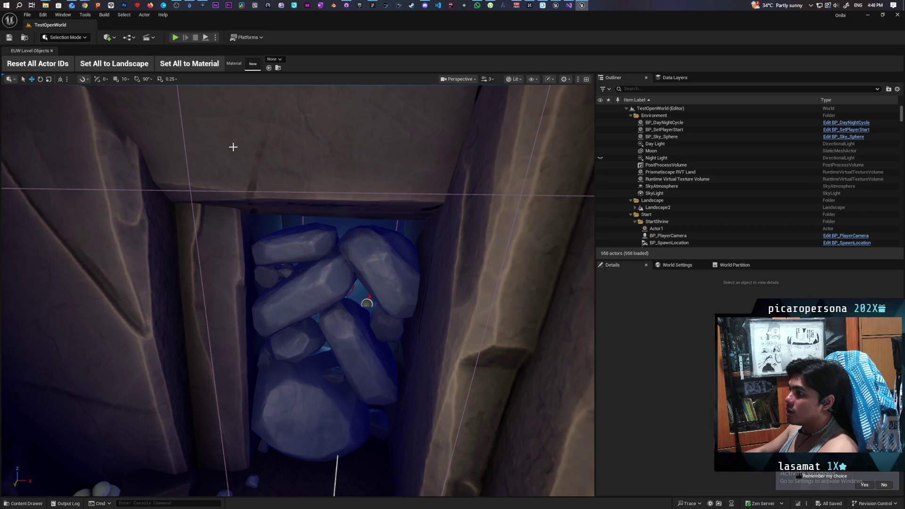
# Step: Open TestLevel from the Favorite Levels list
pyautogui.click(27, 14)
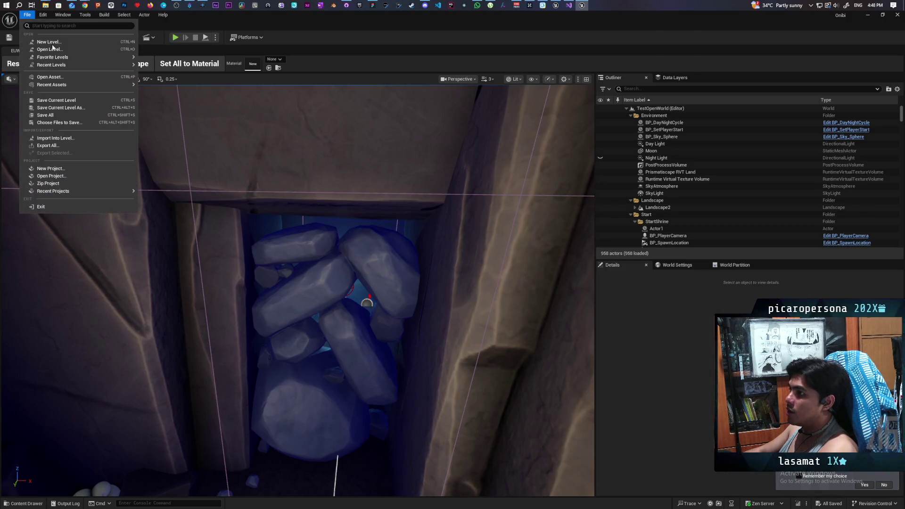
pyautogui.moveTo(93, 58)
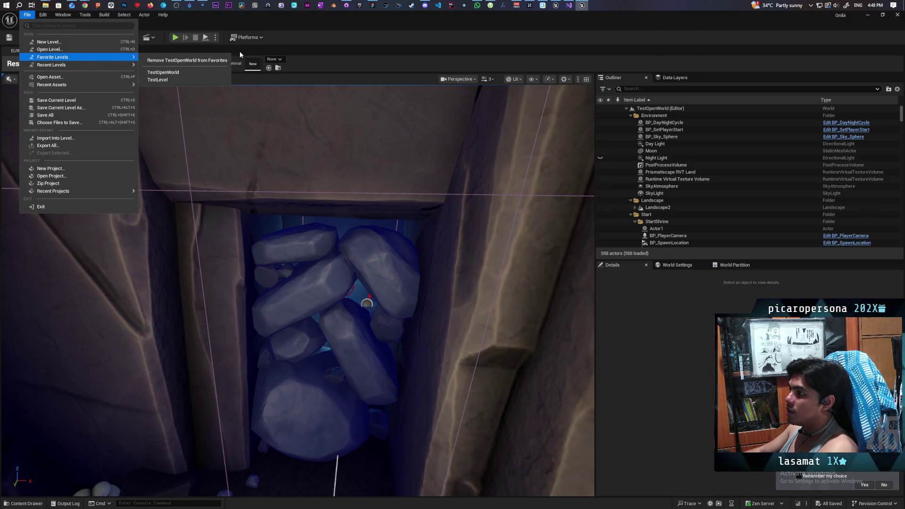
pyautogui.click(185, 80)
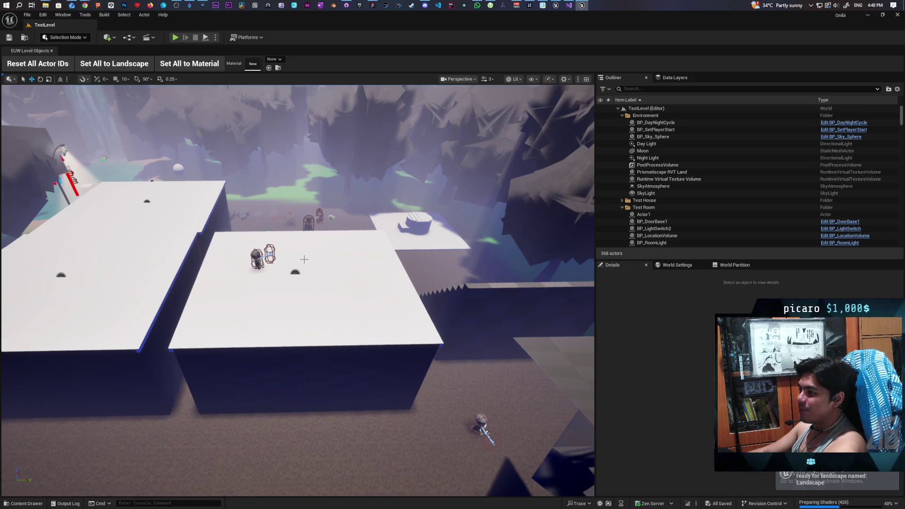
# Step: Fly the camera among the trees and over the TestLevel forest, then start a playtest
pyautogui.moveTo(305, 260); pyautogui.dragTo(302, 255)
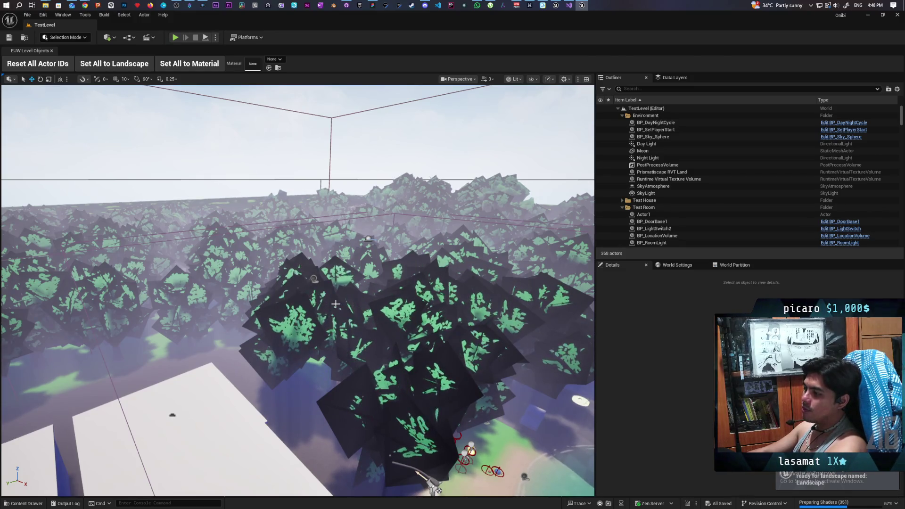
pyautogui.moveTo(335, 304); pyautogui.dragTo(335, 257)
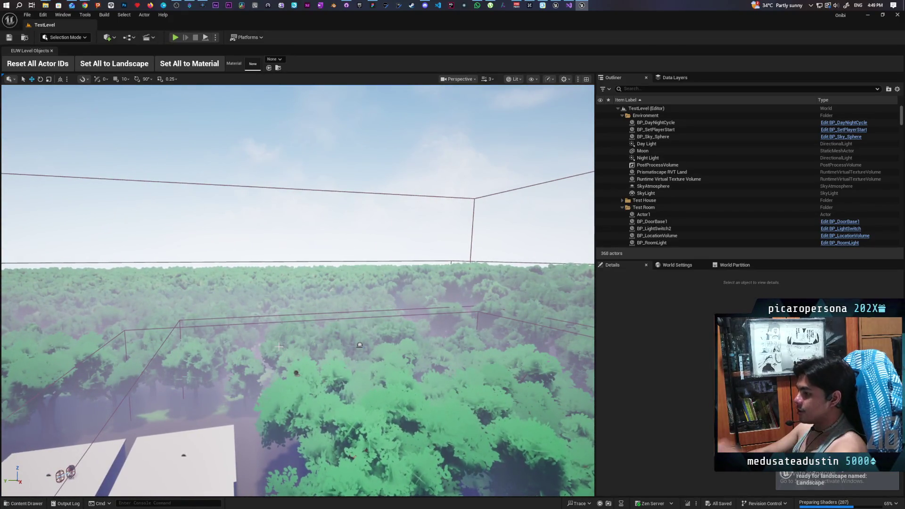
pyautogui.moveTo(279, 347); pyautogui.dragTo(272, 326)
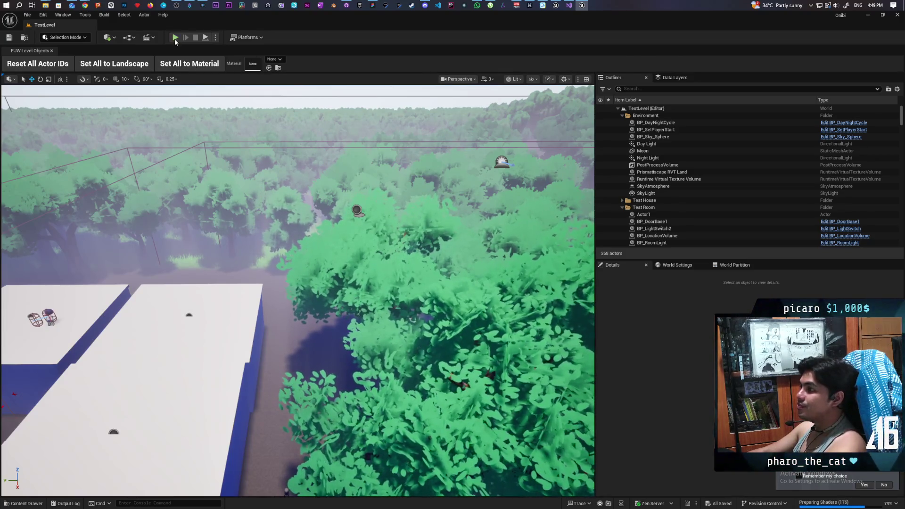
pyautogui.click(175, 40)
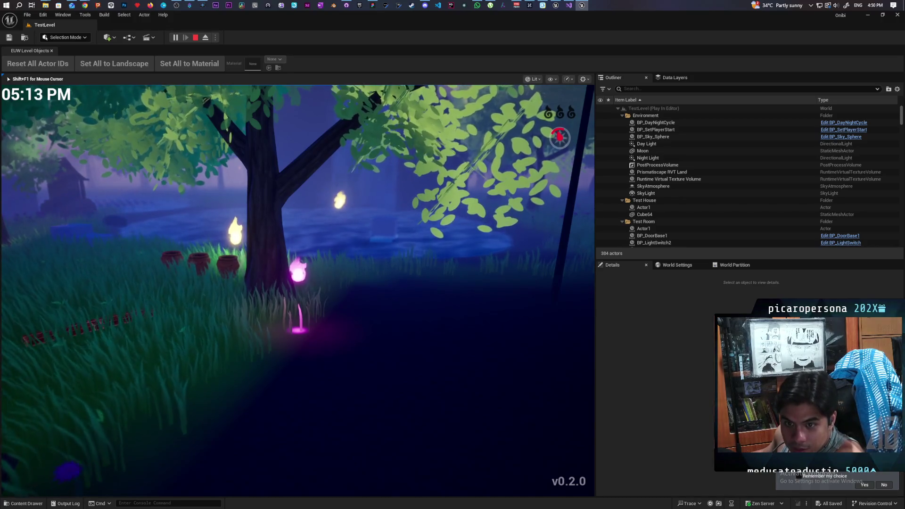
# Step: Walk to the glowing essences and consume the yellow greater essence, raising the flames to four
pyautogui.press('w')
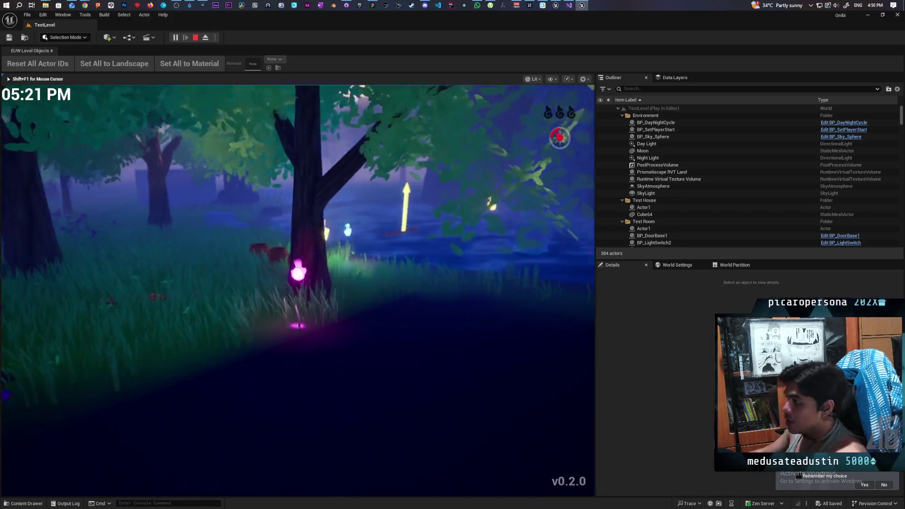
pyautogui.press('w')
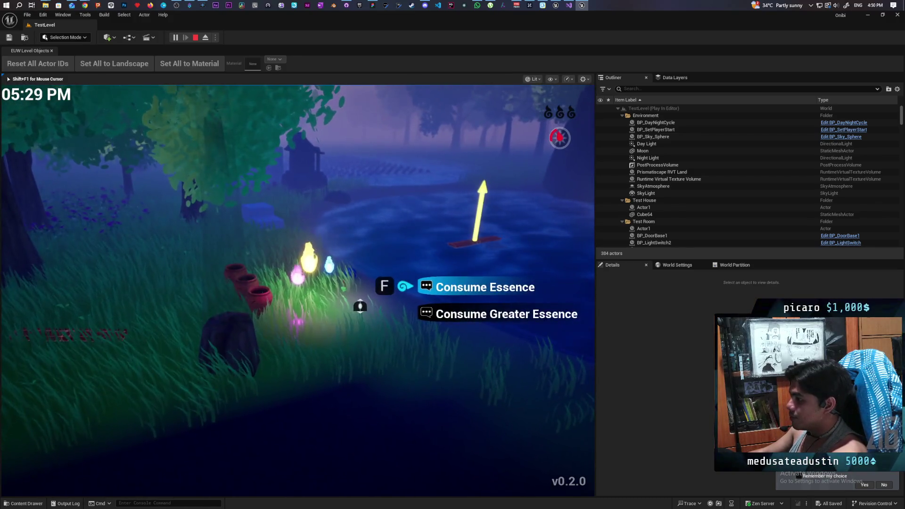
pyautogui.scroll(-1, 476, 301)
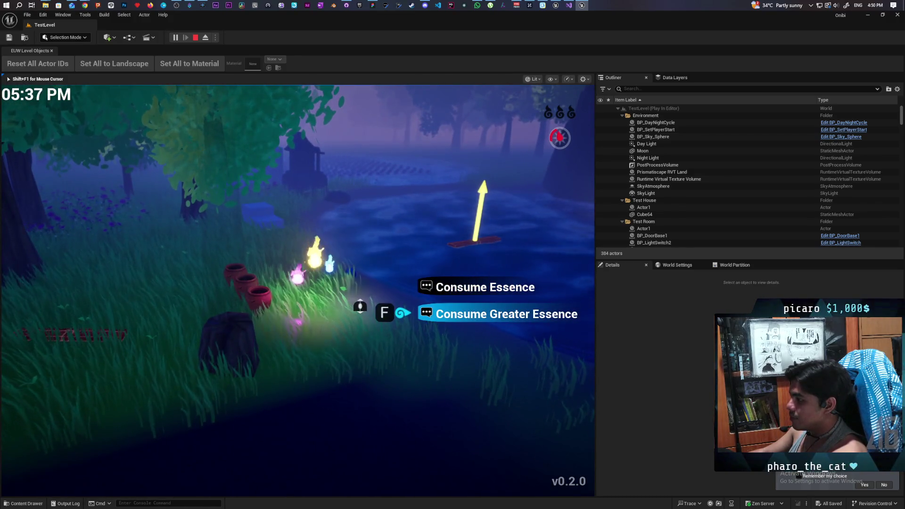
pyautogui.press('f')
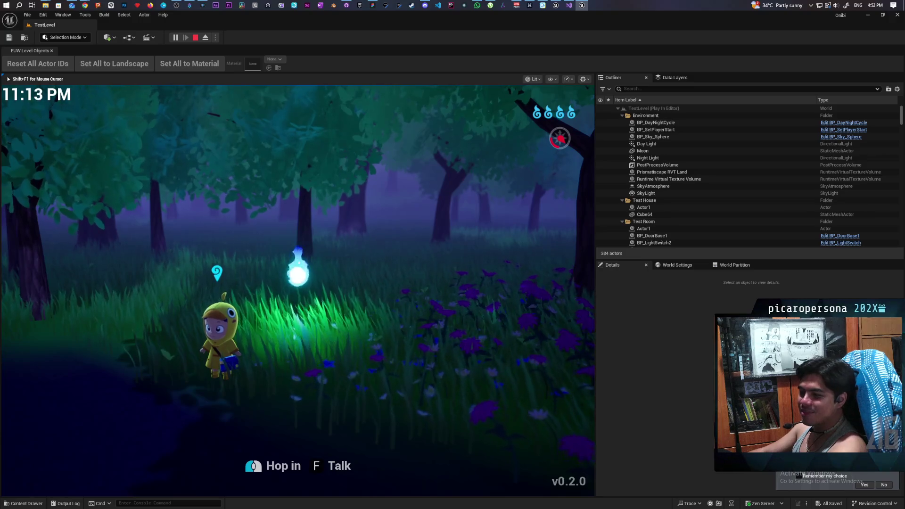
# Step: Walk the character past the wisp, across the pond to the lit house and back
pyautogui.press('d')
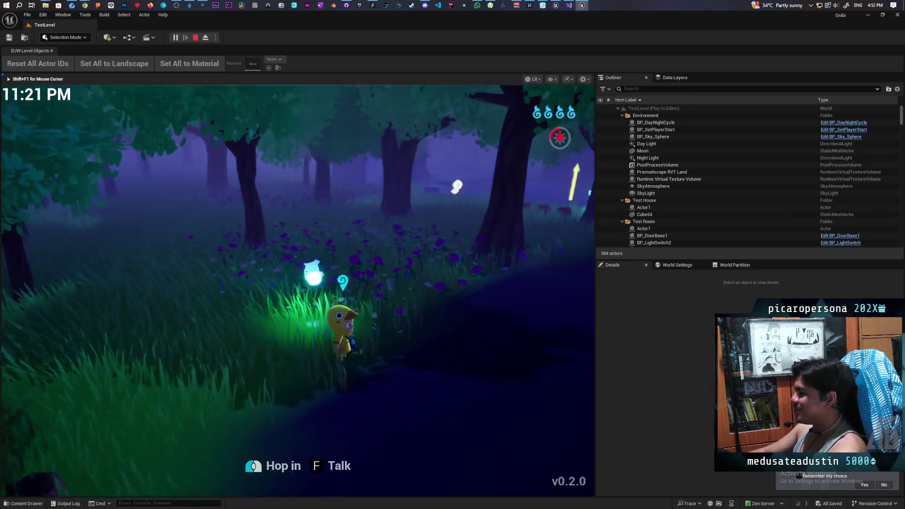
pyautogui.press('a')
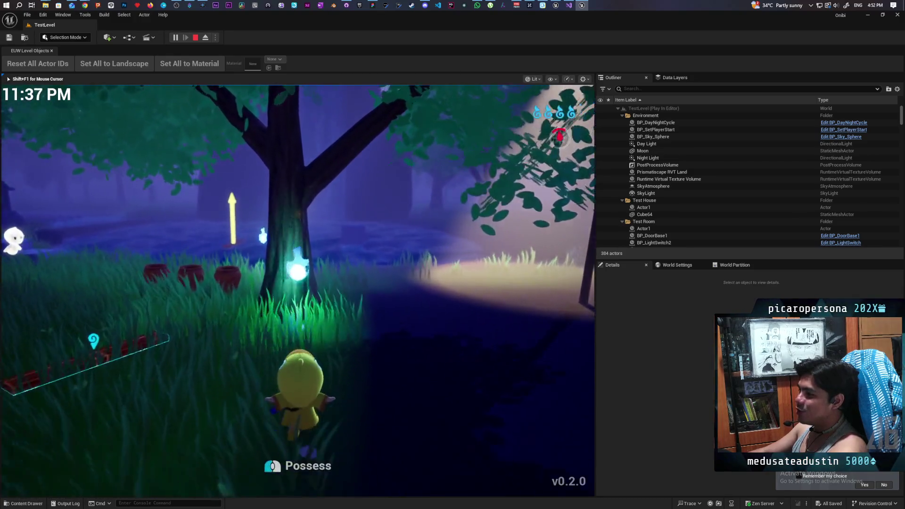
pyautogui.press('w')
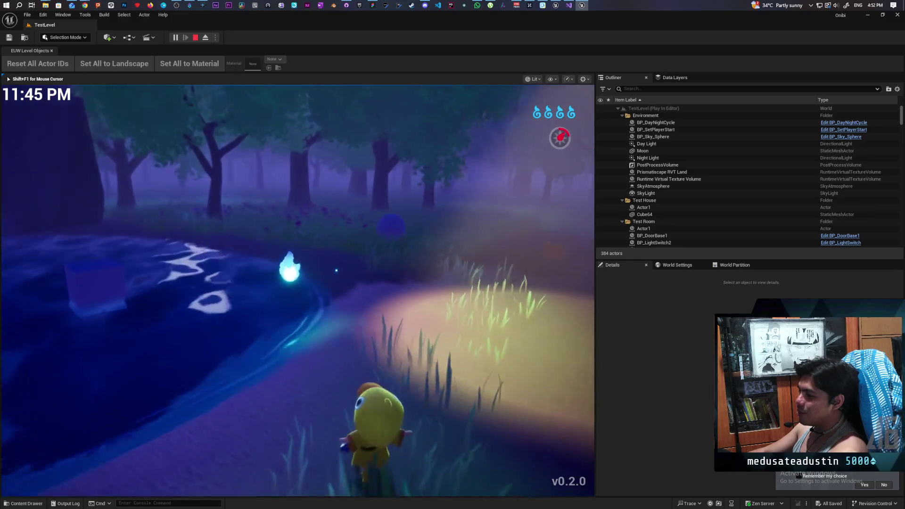
pyautogui.press('w')
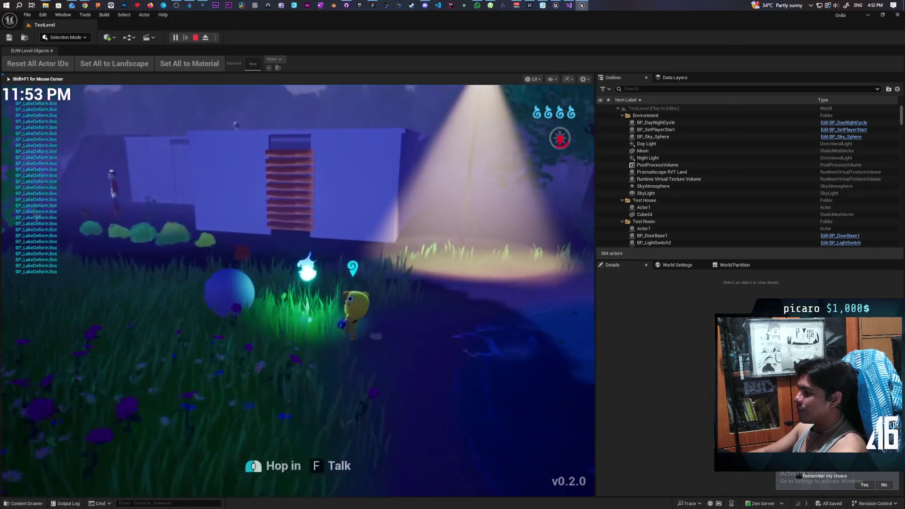
pyautogui.press('s')
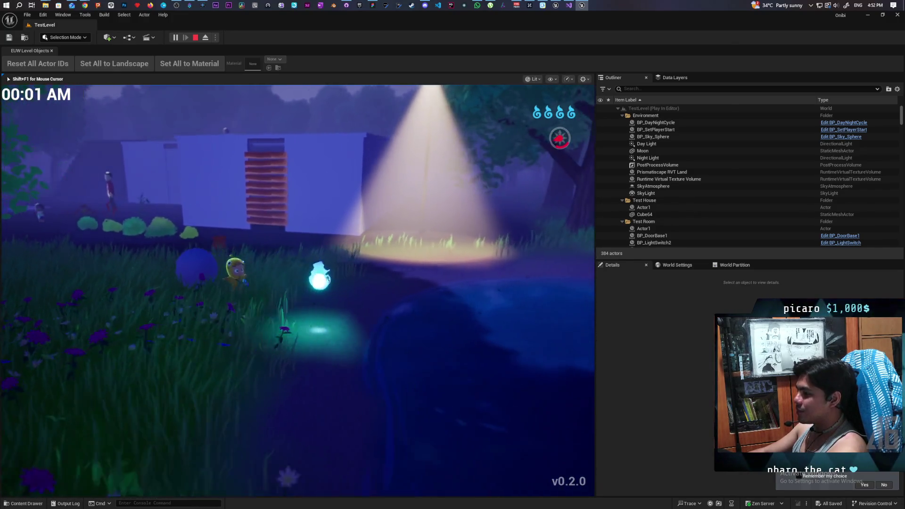
pyautogui.press('w')
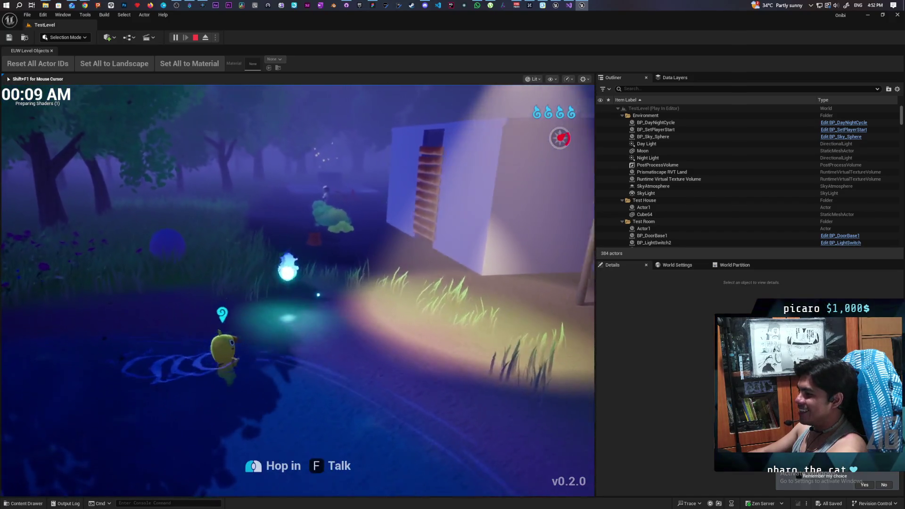
pyautogui.press('a')
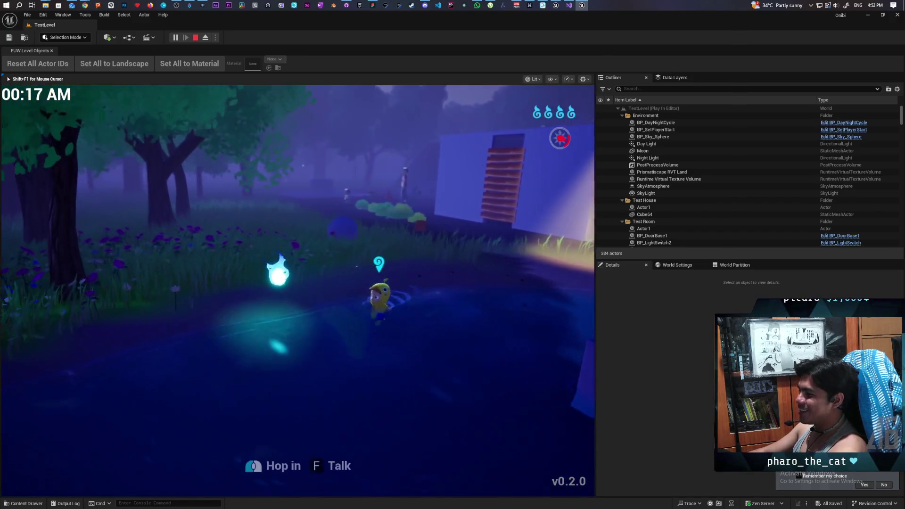
pyautogui.press('w')
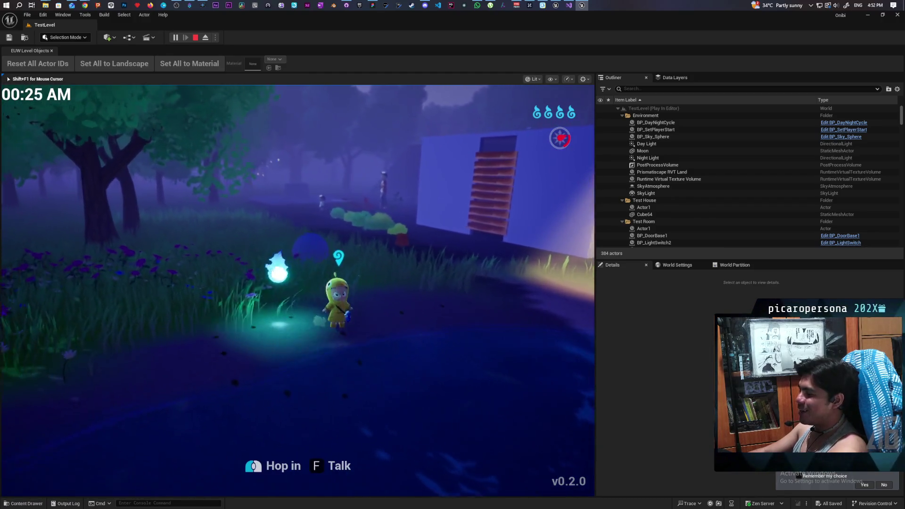
# Step: Walk through the grass past the glowing flame toward the red pots and the bench
pyautogui.press('d')
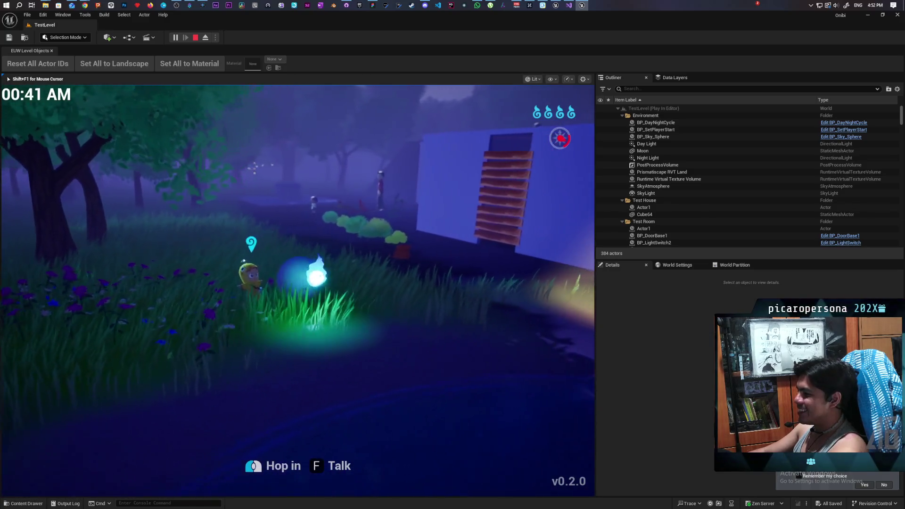
pyautogui.press('a')
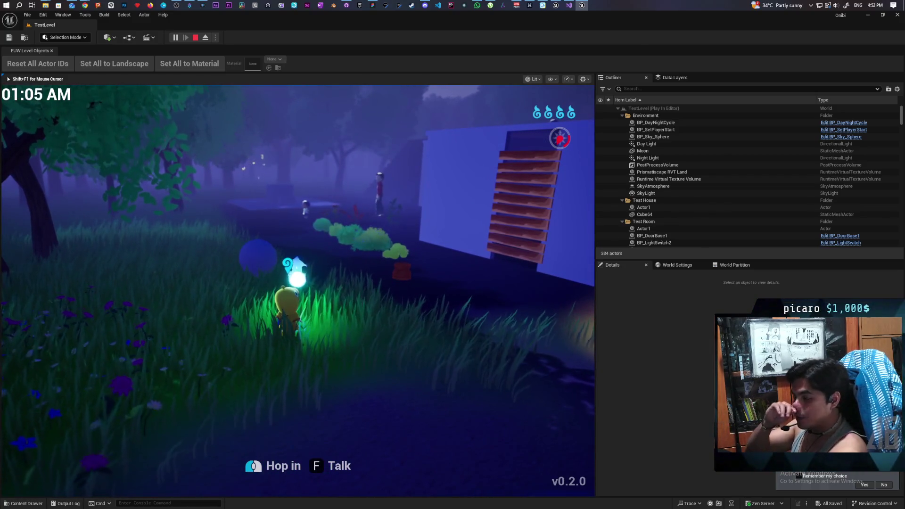
pyautogui.press('a')
pyautogui.press('a')
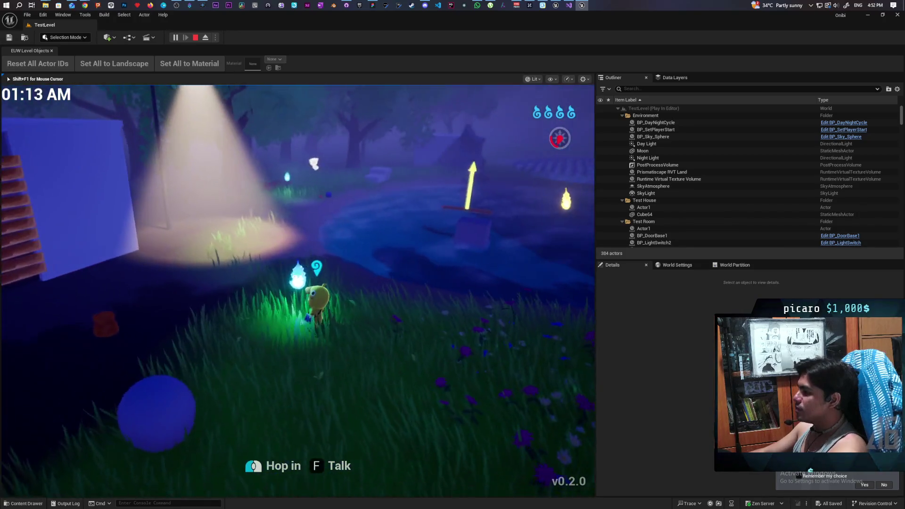
pyautogui.press('w')
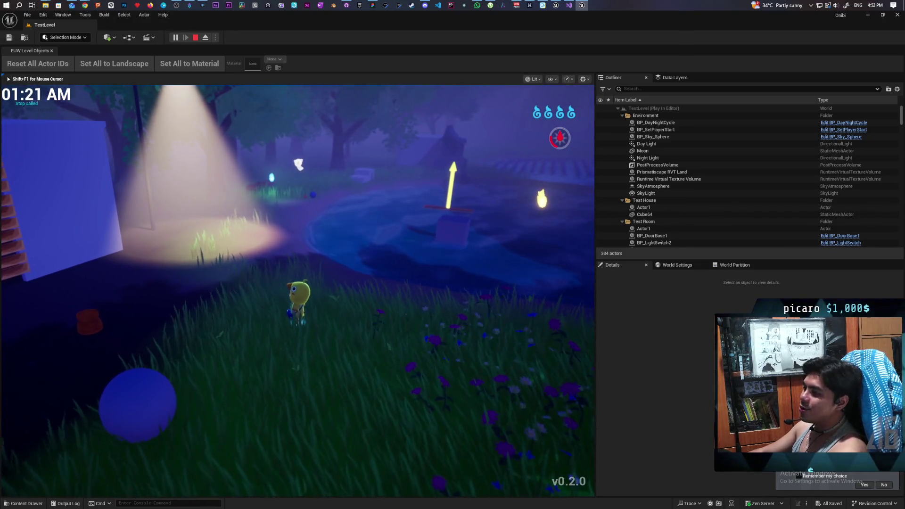
pyautogui.press('w')
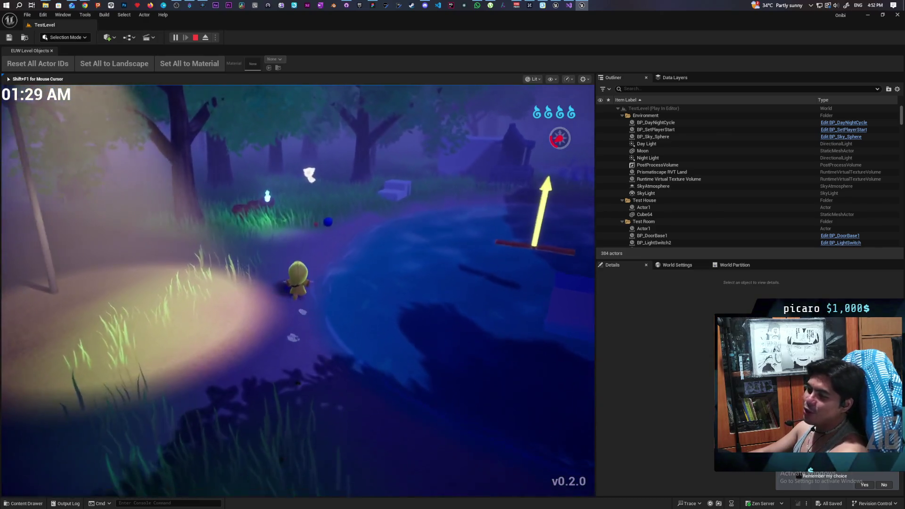
pyautogui.press('w')
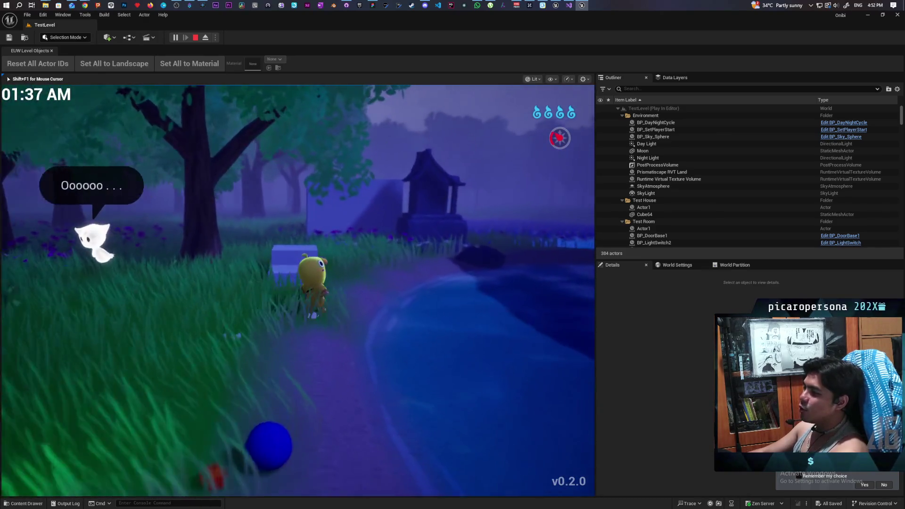
pyautogui.press('d')
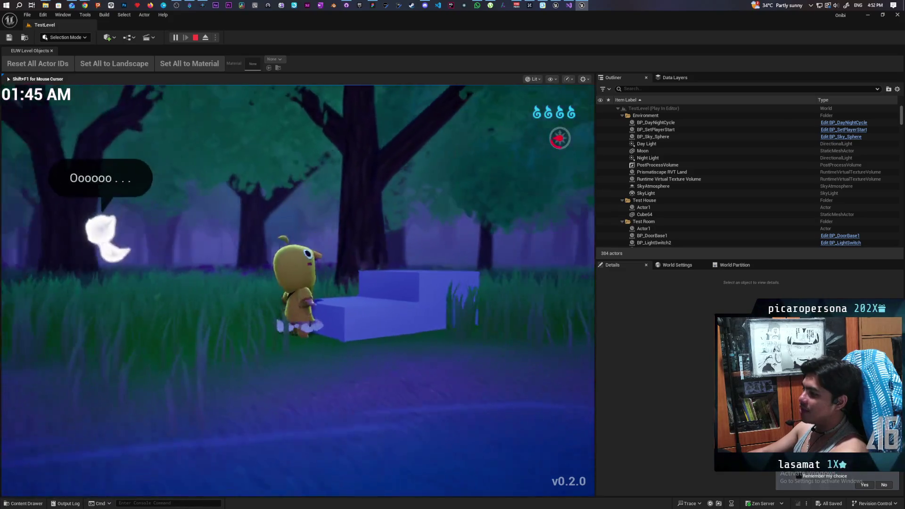
# Step: Test the high and low climbs onto the blue greybox blocks
pyautogui.press('d')
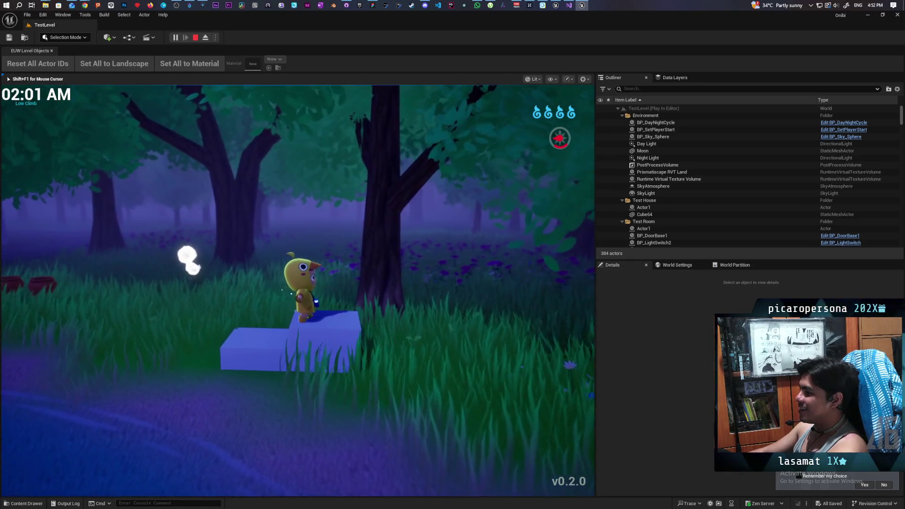
pyautogui.press('w')
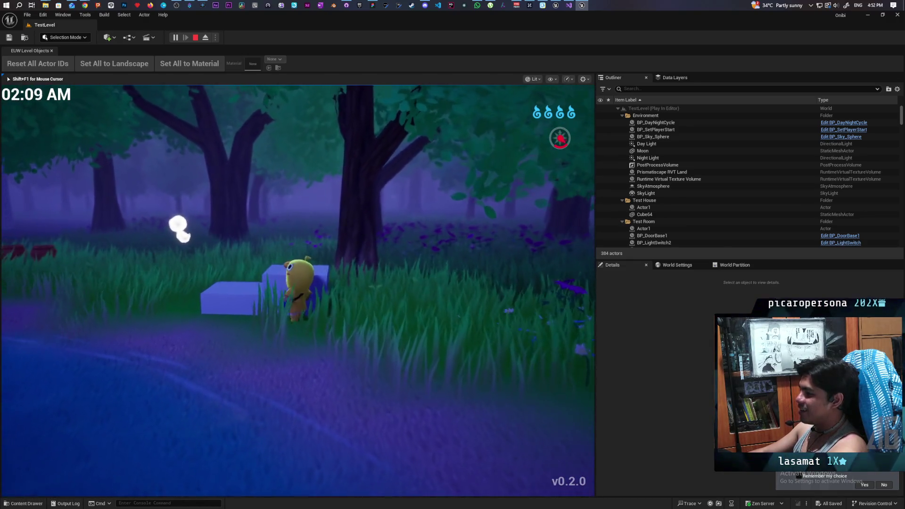
pyautogui.press('w')
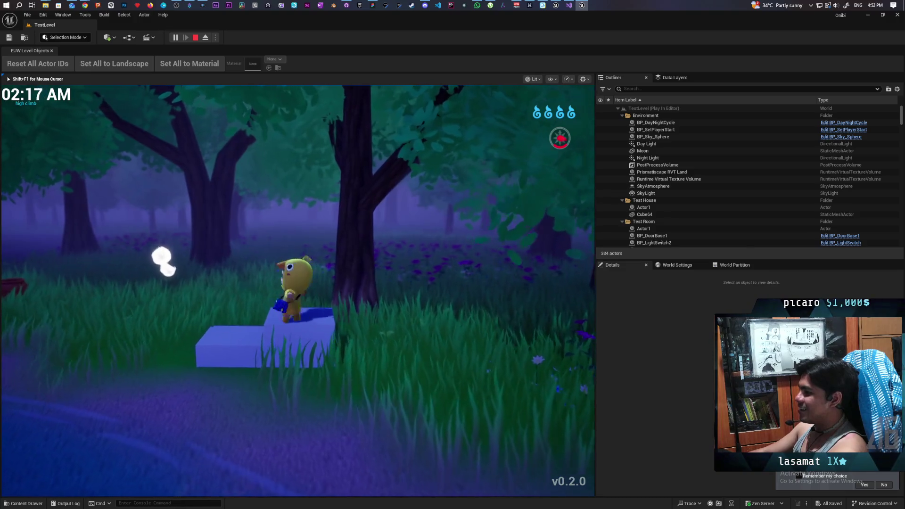
pyautogui.press('a')
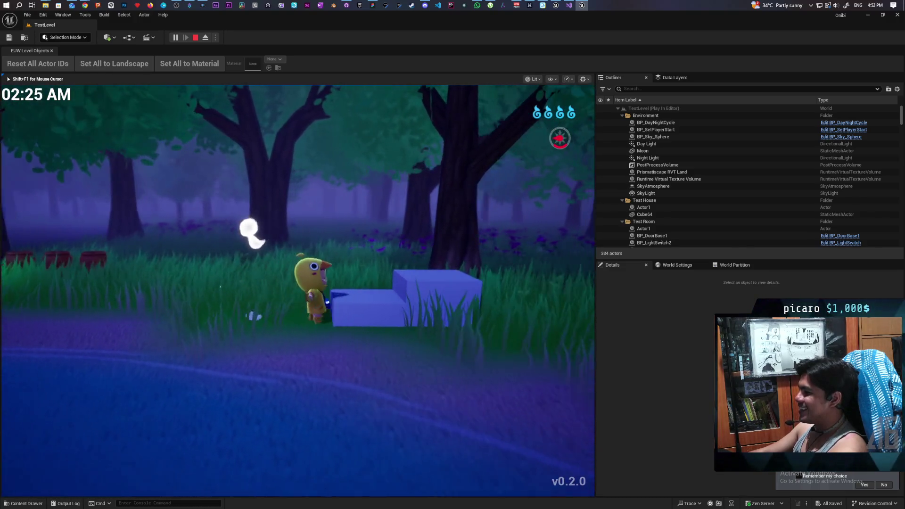
pyautogui.press('d')
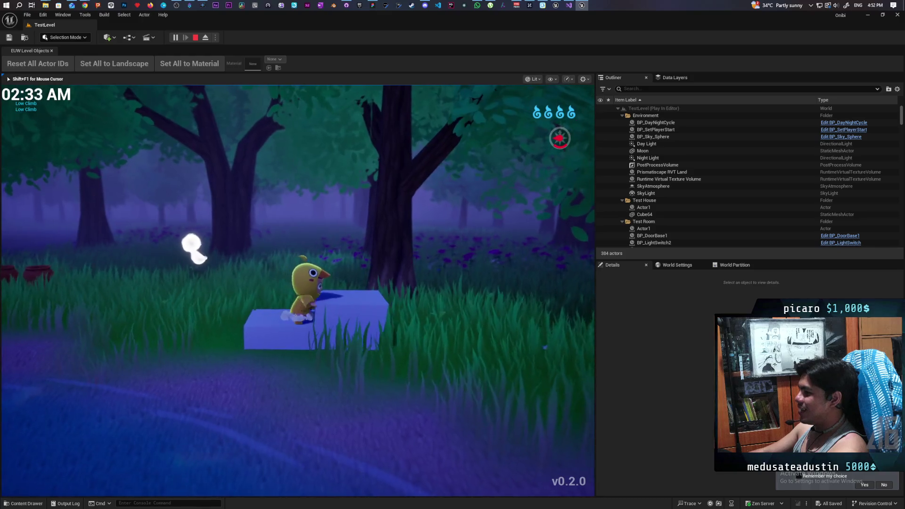
pyautogui.press('s')
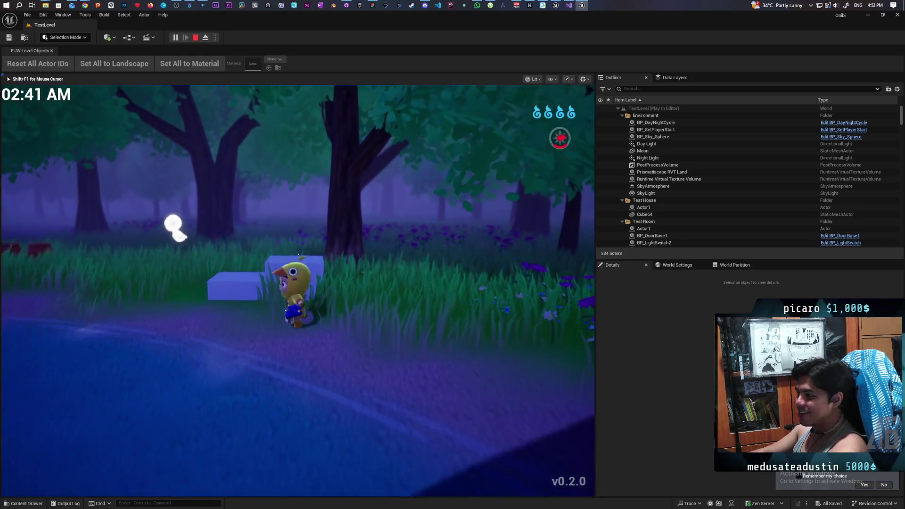
pyautogui.press('w')
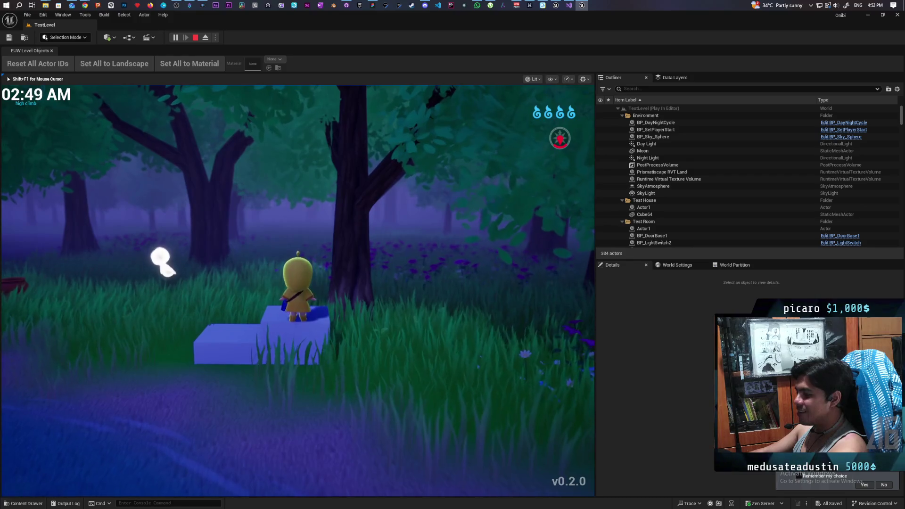
pyautogui.press('s')
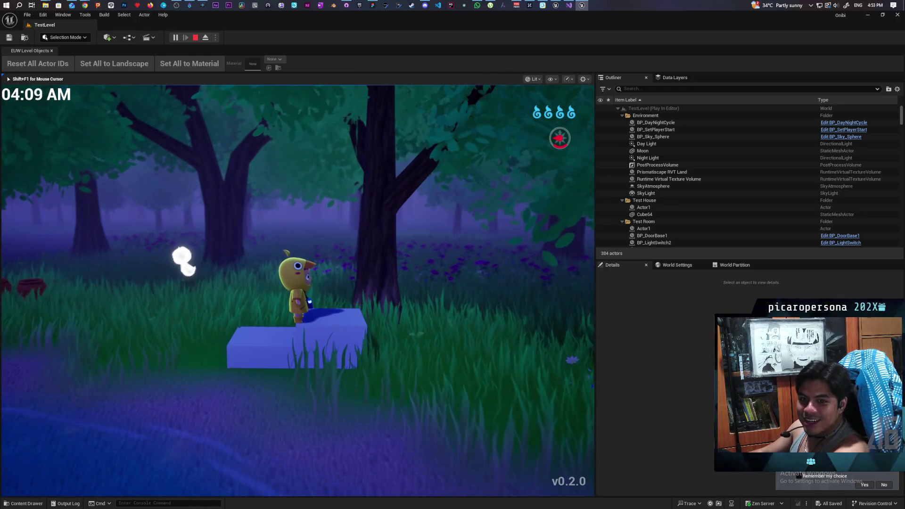
# Step: Walk from the blue block through the grass and along the house wall to its door
pyautogui.press('w')
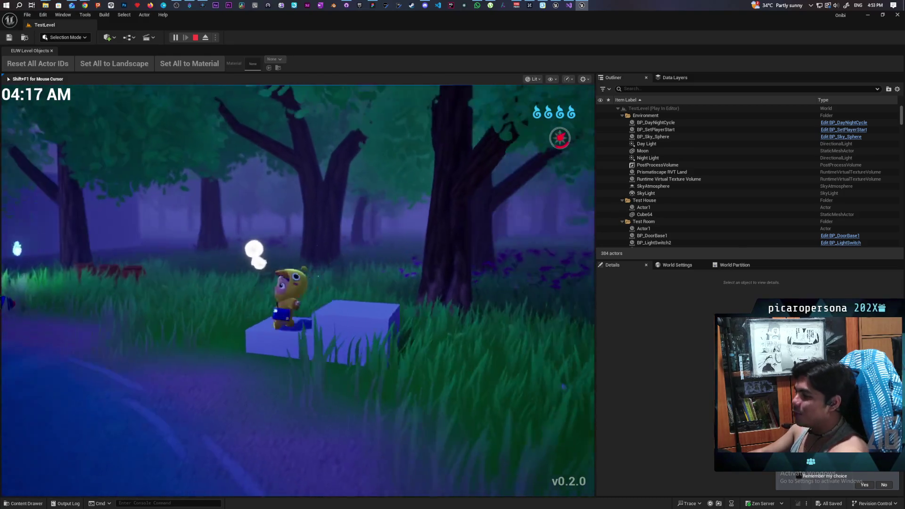
pyautogui.press('w')
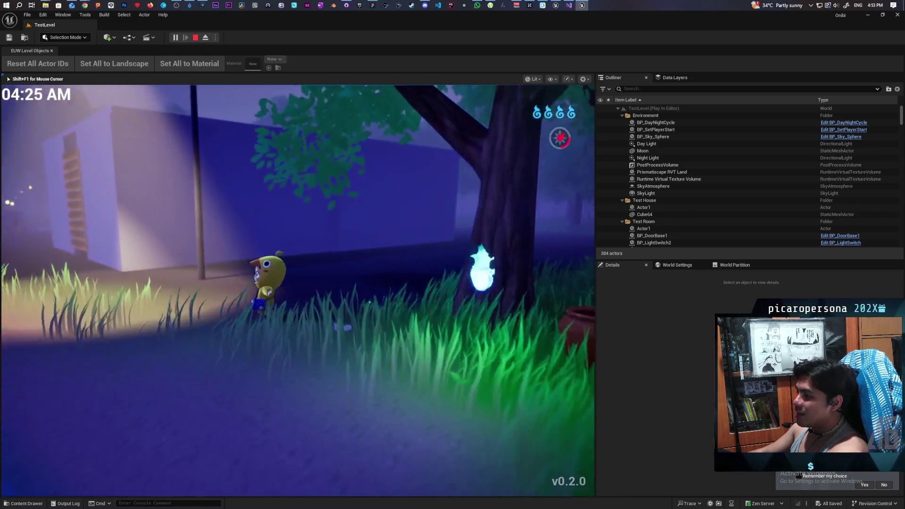
pyautogui.press('w')
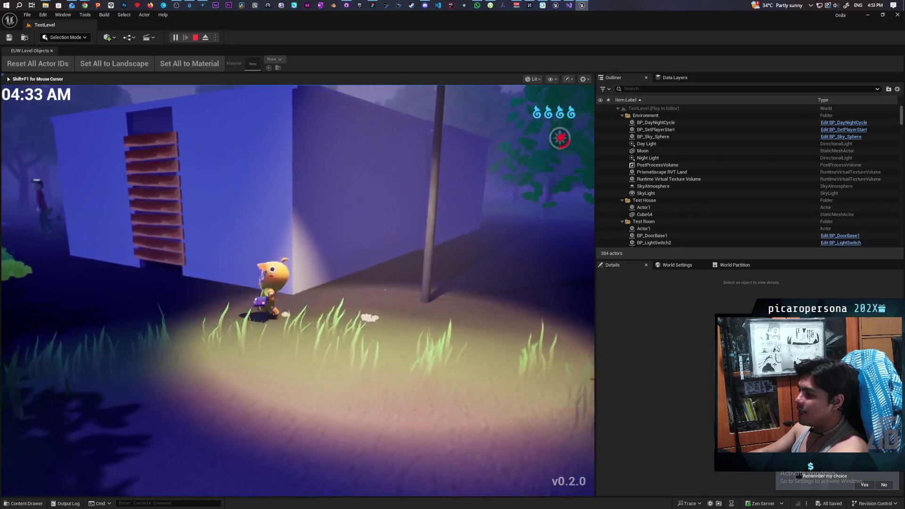
pyautogui.press('w')
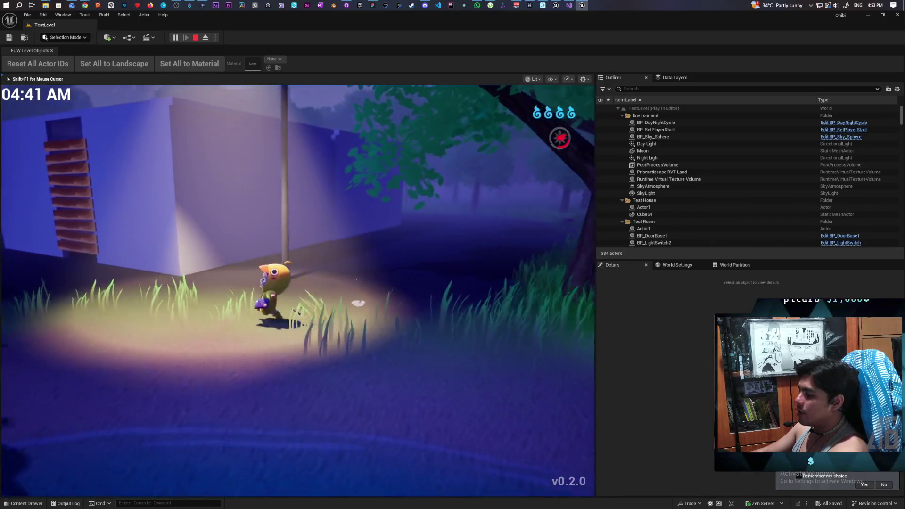
pyautogui.press('w')
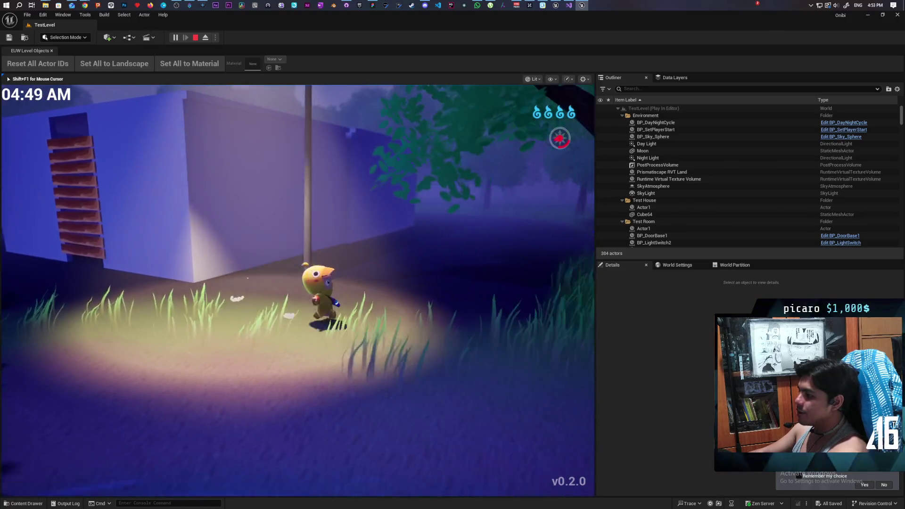
pyautogui.press('w')
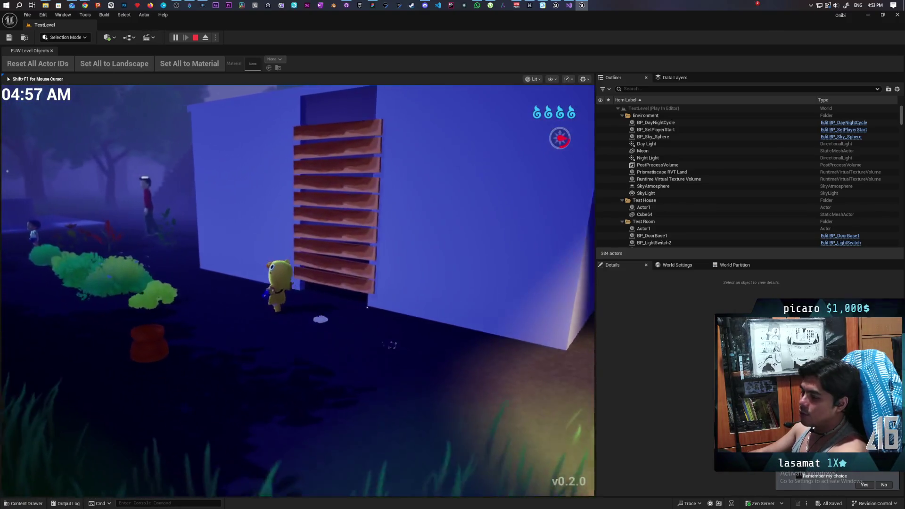
pyautogui.press('w')
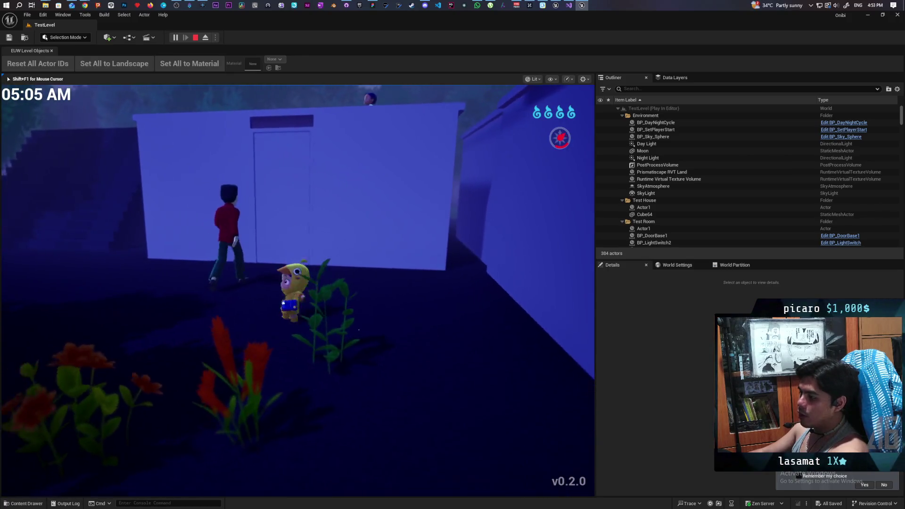
pyautogui.press('w')
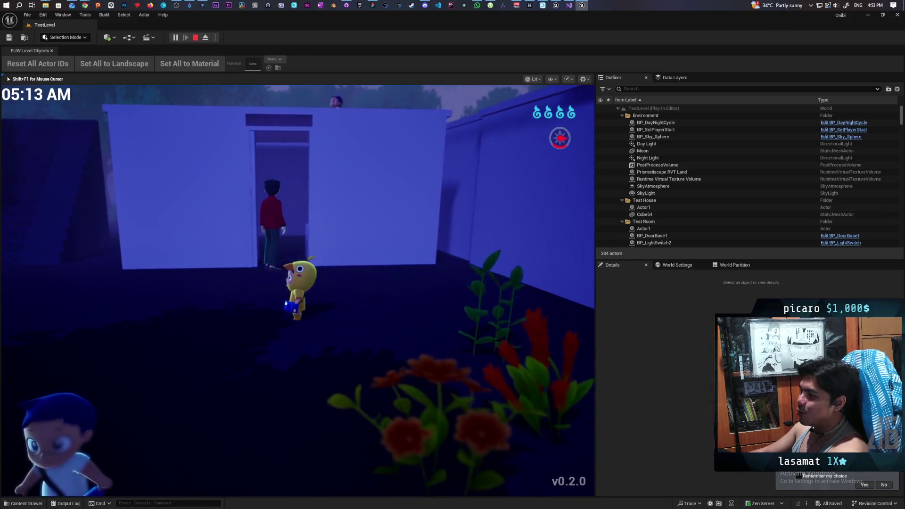
pyautogui.press('w')
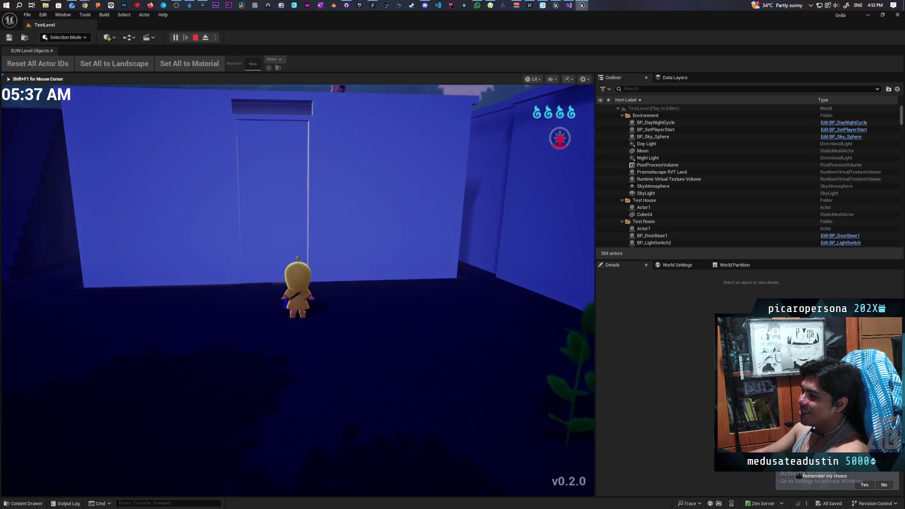
# Step: Open the house door, walk into the room and climb onto the white boxes
pyautogui.press('s')
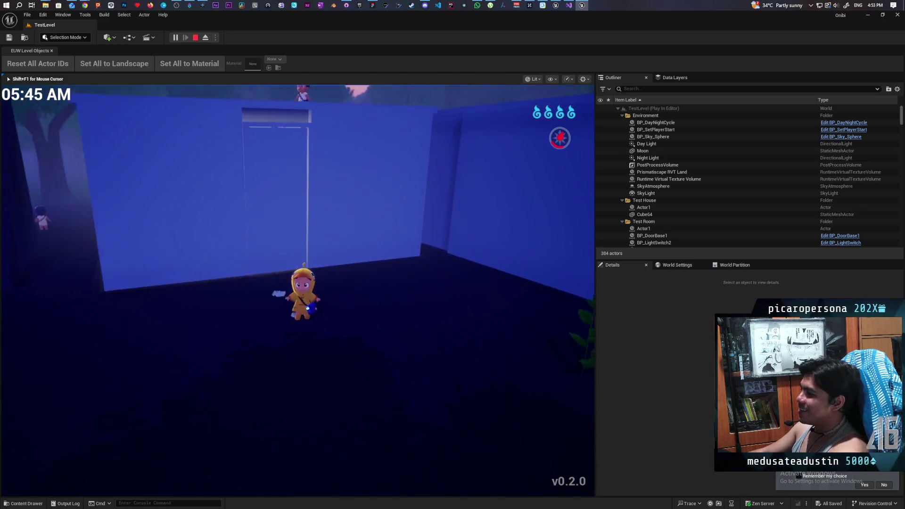
pyautogui.press('w')
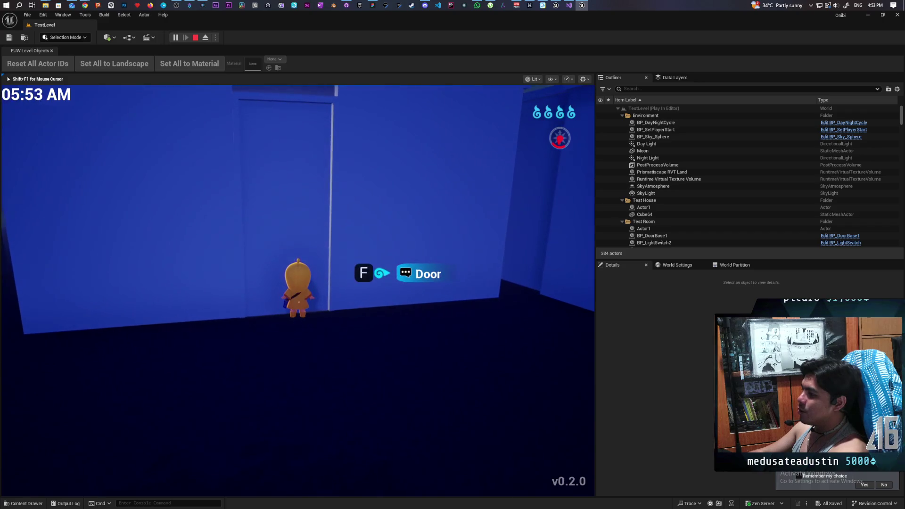
pyautogui.press('f')
pyautogui.press('w')
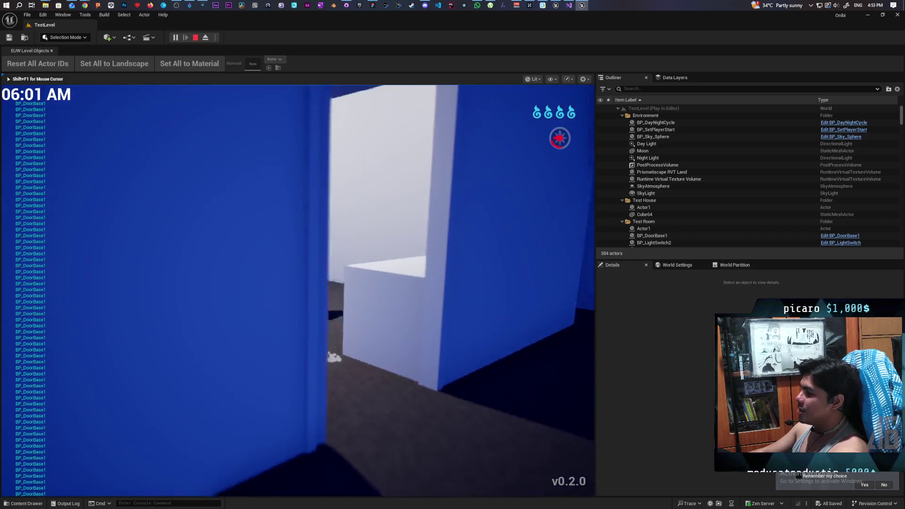
pyautogui.press('w')
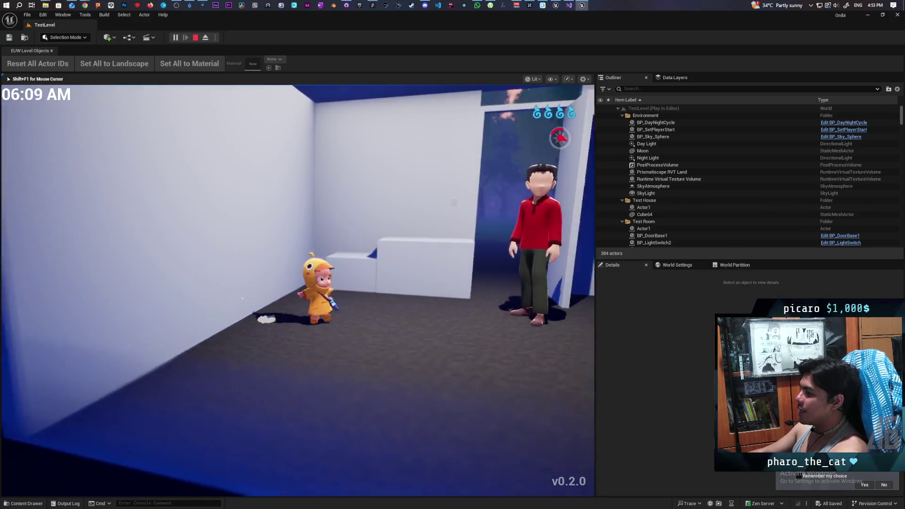
pyautogui.press('w')
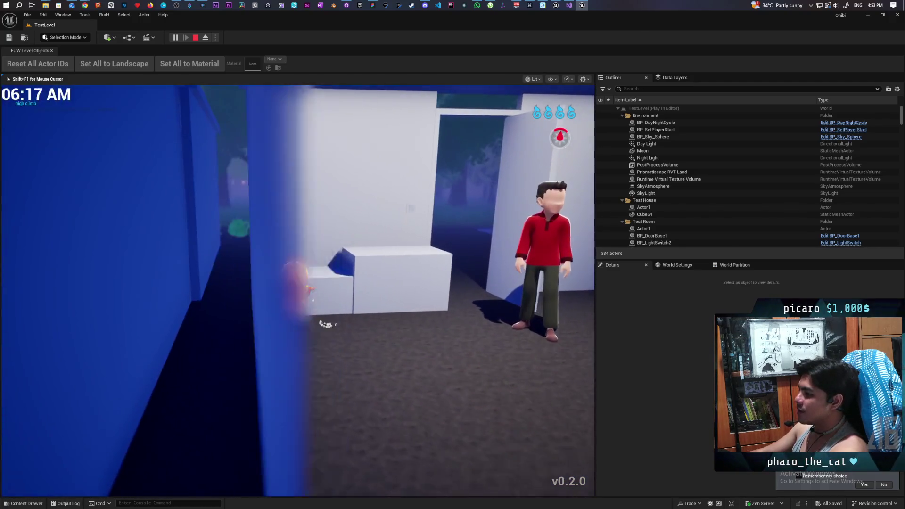
pyautogui.press('w')
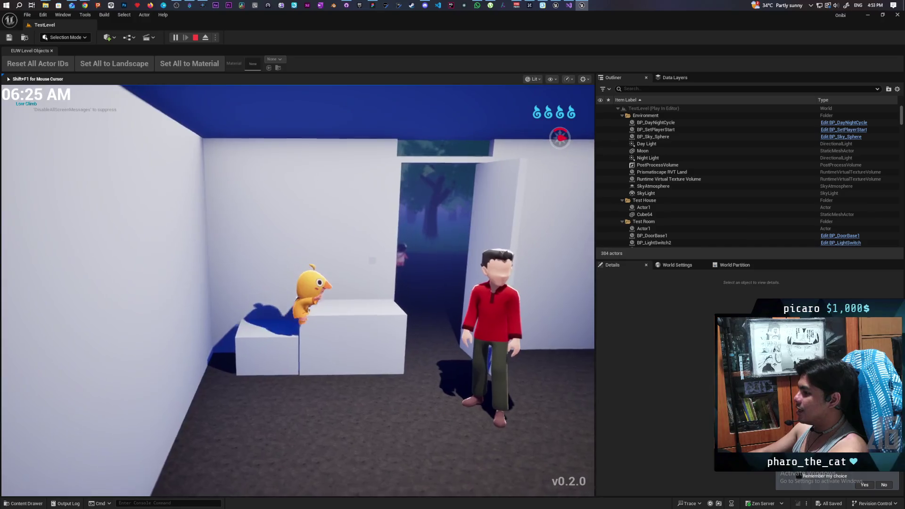
# Step: Possess the man with the spirit wisp, walk him to the doorway, then return to the yellow kid
pyautogui.press('f')
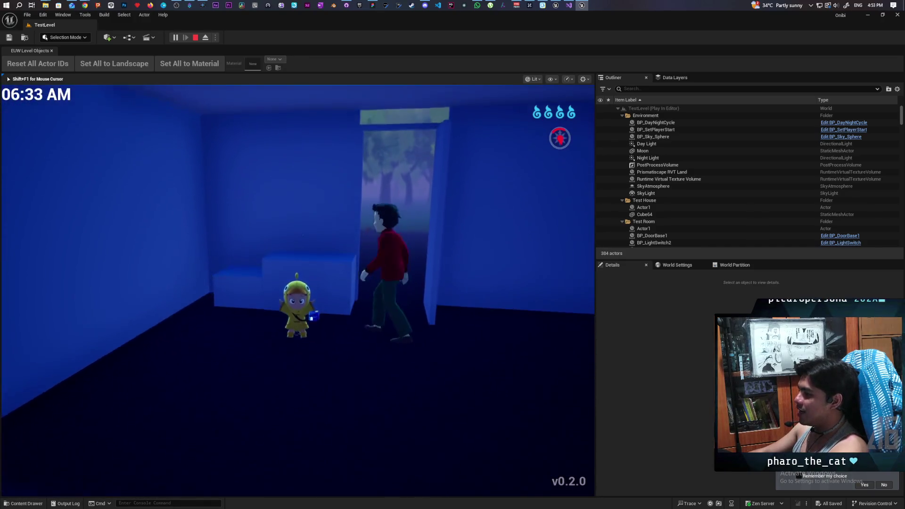
pyautogui.press('w')
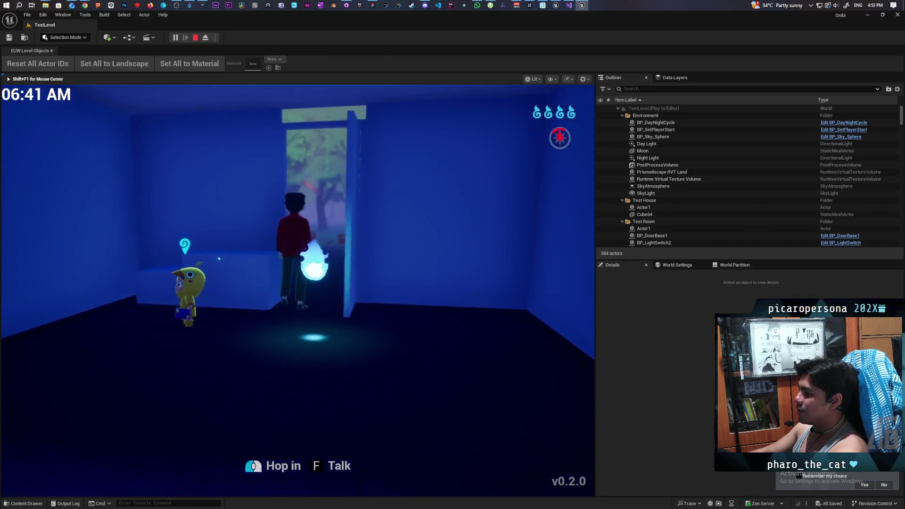
pyautogui.press('f')
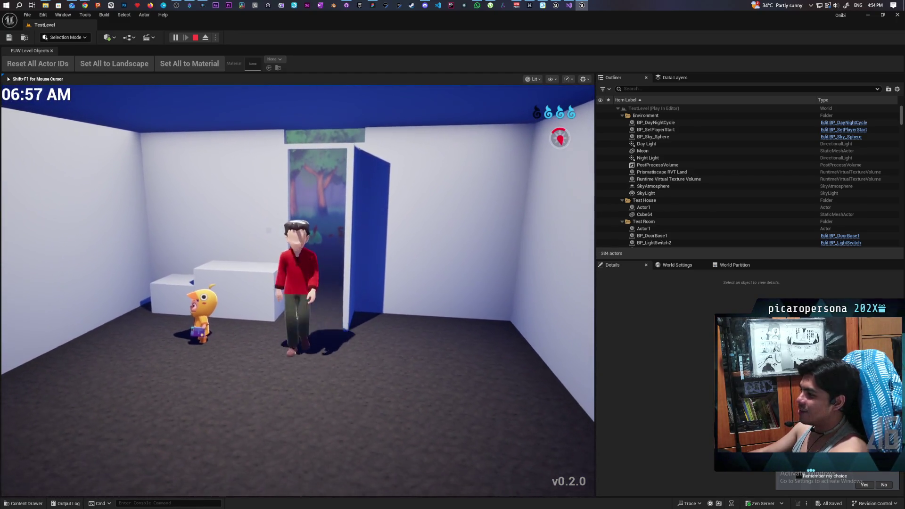
pyautogui.press('w')
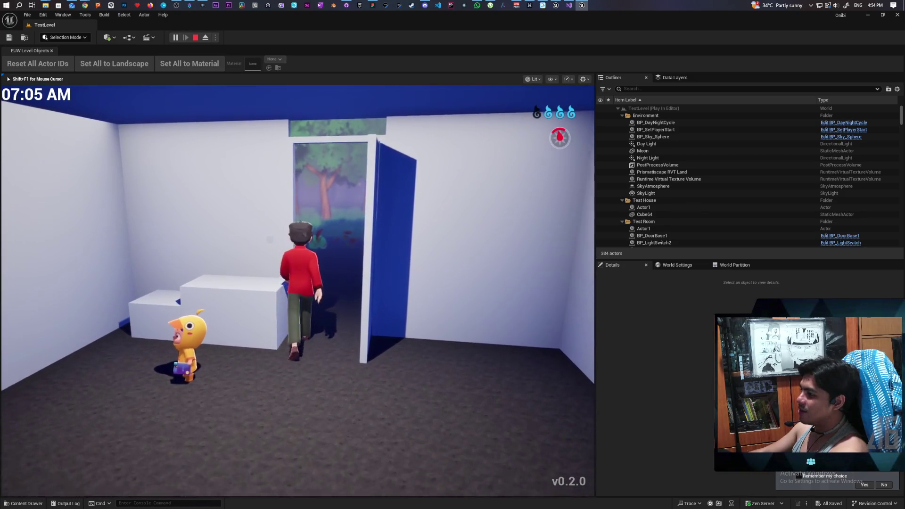
pyautogui.press('f')
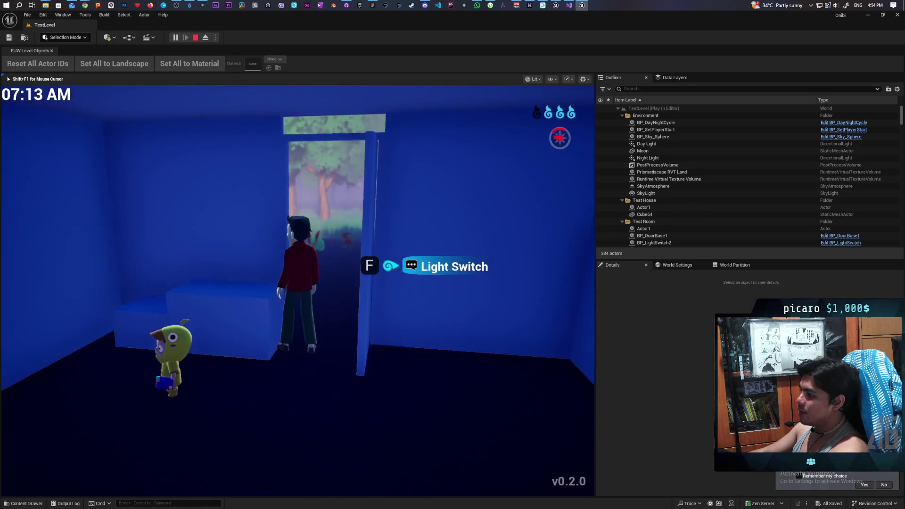
pyautogui.press('s')
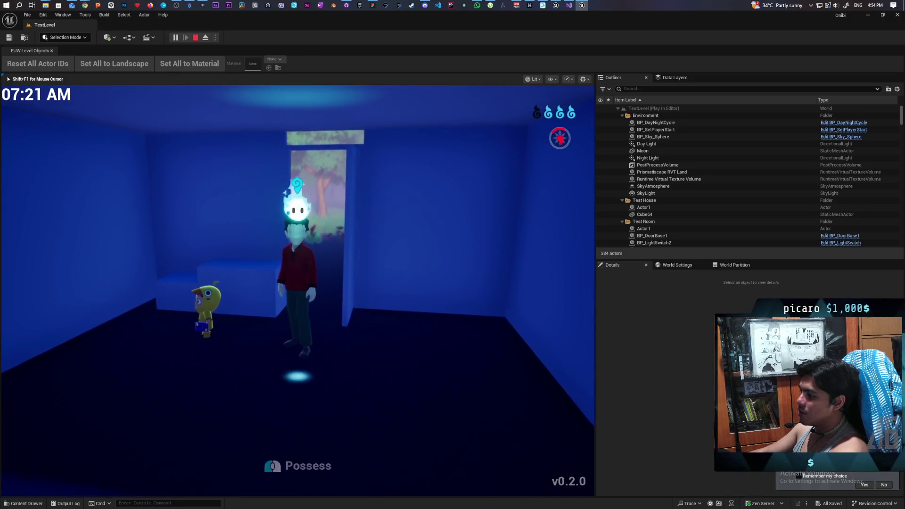
pyautogui.press('a')
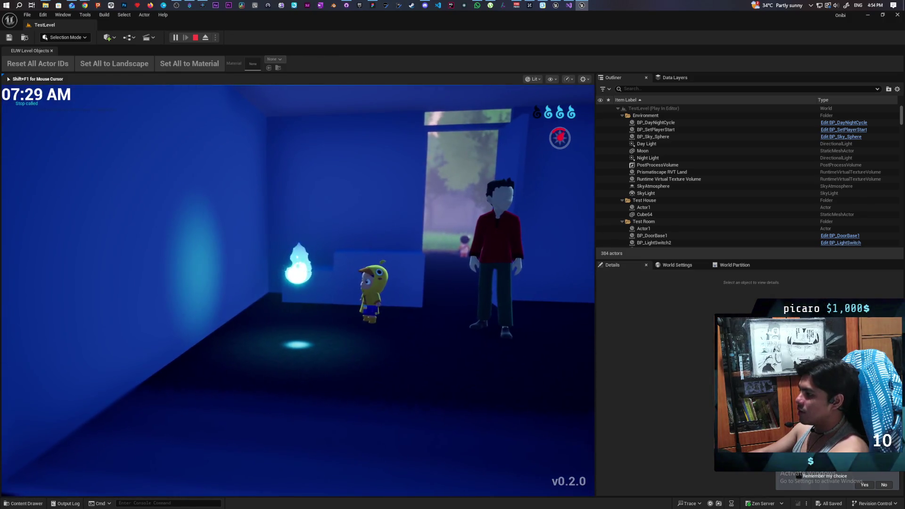
pyautogui.press('e')
pyautogui.press('d')
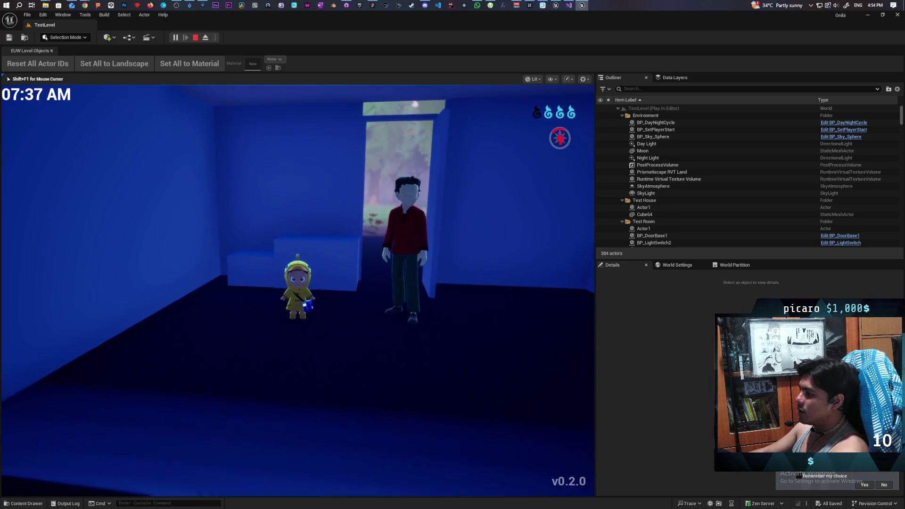
pyautogui.press('w')
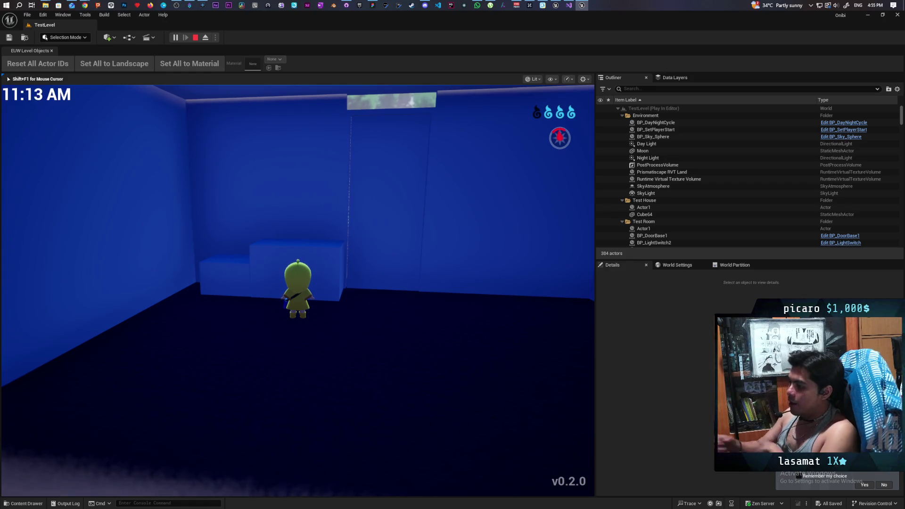
# Step: Exit the house through the door into the forest grass and flowers
pyautogui.press('w')
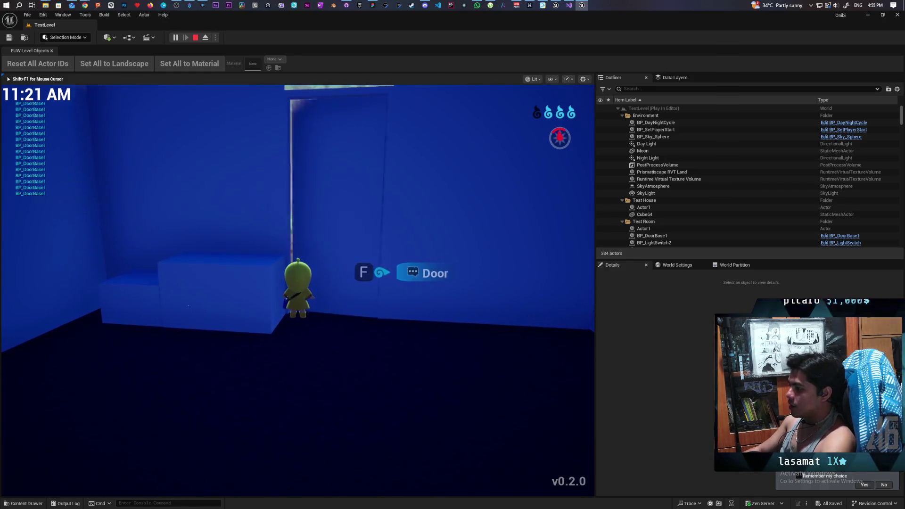
pyautogui.press('f')
pyautogui.press('w')
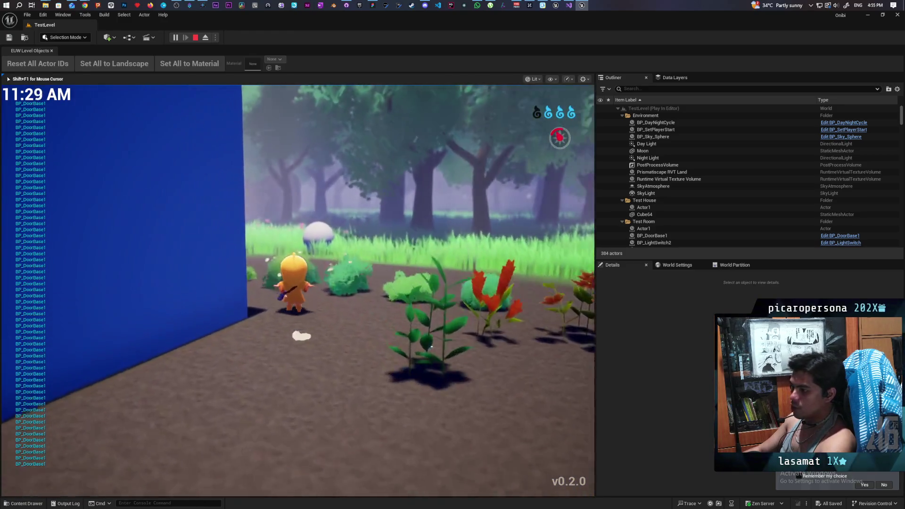
pyautogui.press('w')
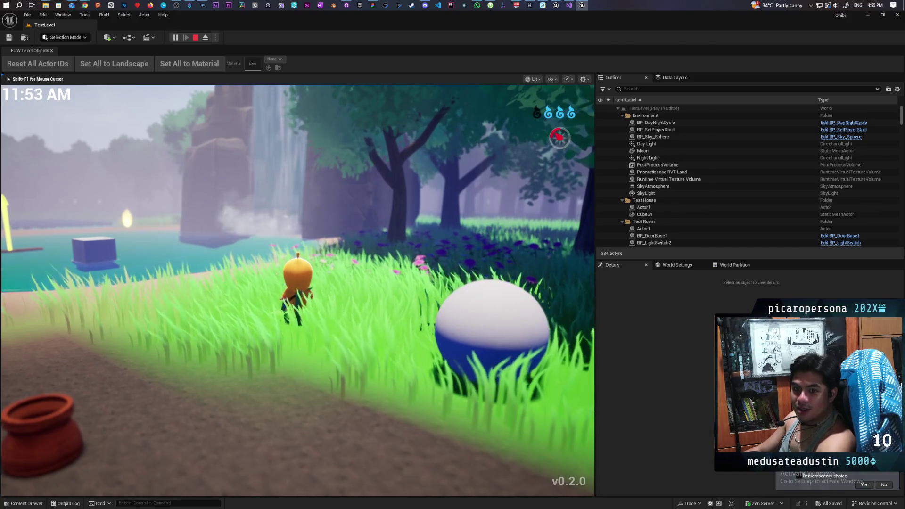
pyautogui.press('d')
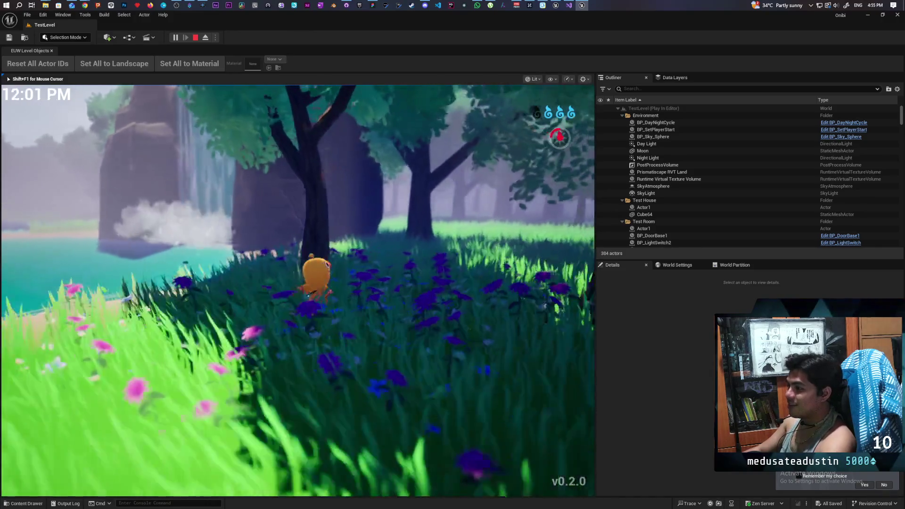
pyautogui.press('s')
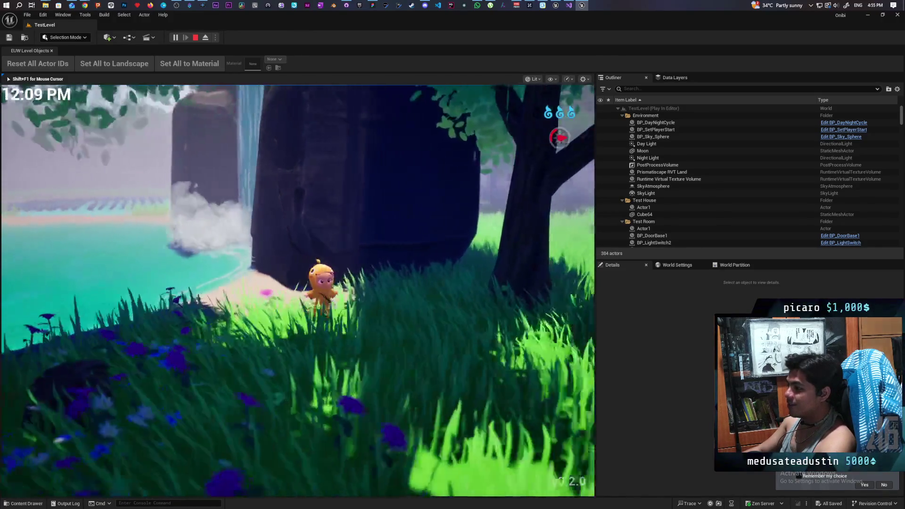
# Step: Look toward the house and pond, walk to the tree and barrels, then stop the playtest
pyautogui.press('w')
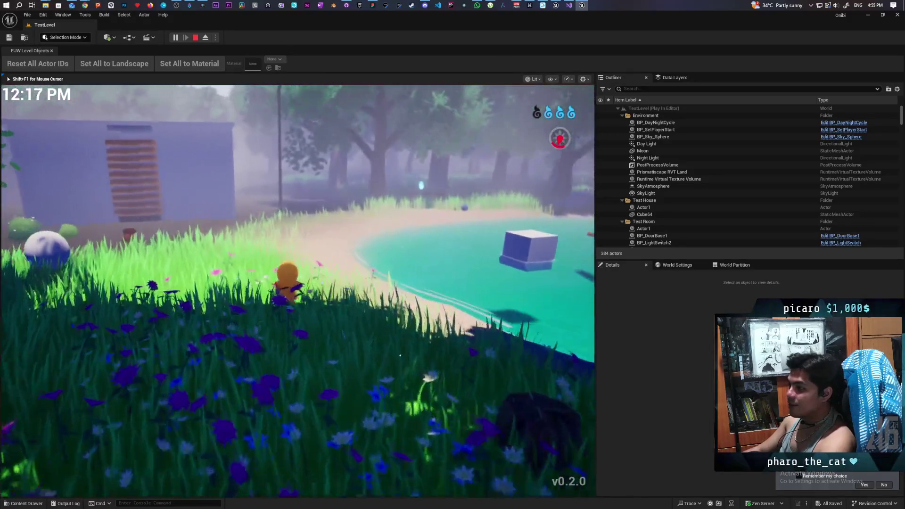
pyautogui.press('a')
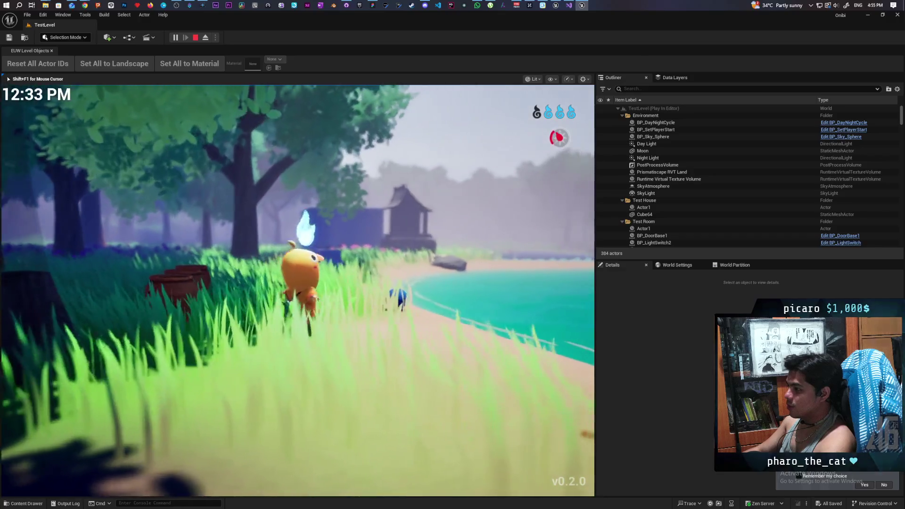
pyautogui.press('s')
pyautogui.press('a')
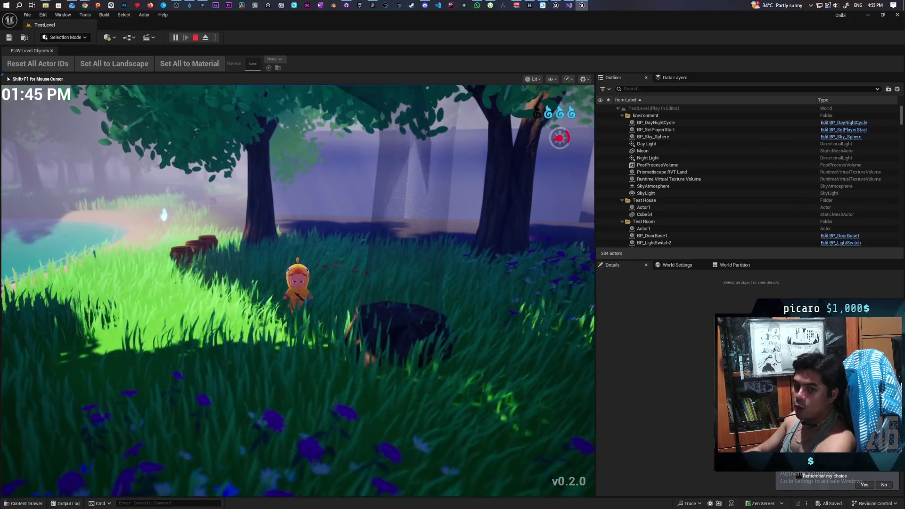
pyautogui.press('w')
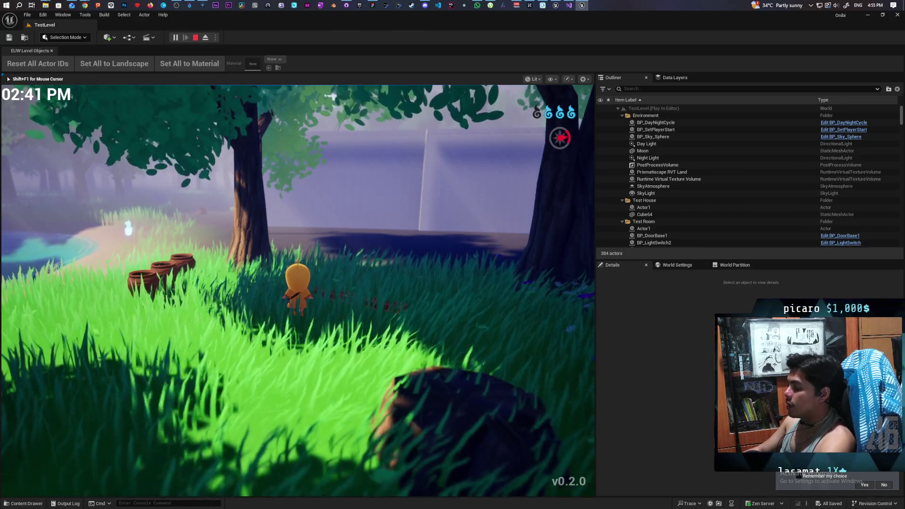
pyautogui.press('Escape')
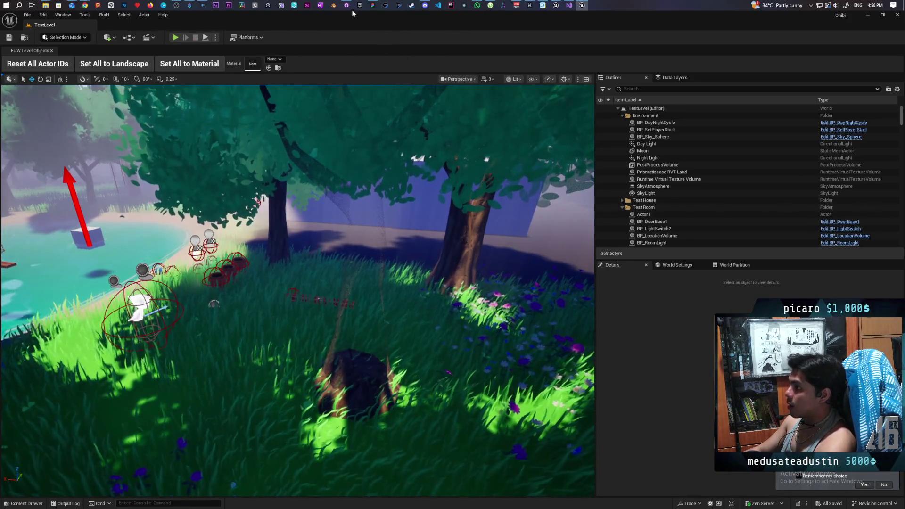
# Step: Bring up the FigJam Onibi Mind Map and pan to the 8 month demo sketch with its area cards
pyautogui.click(373, 6)
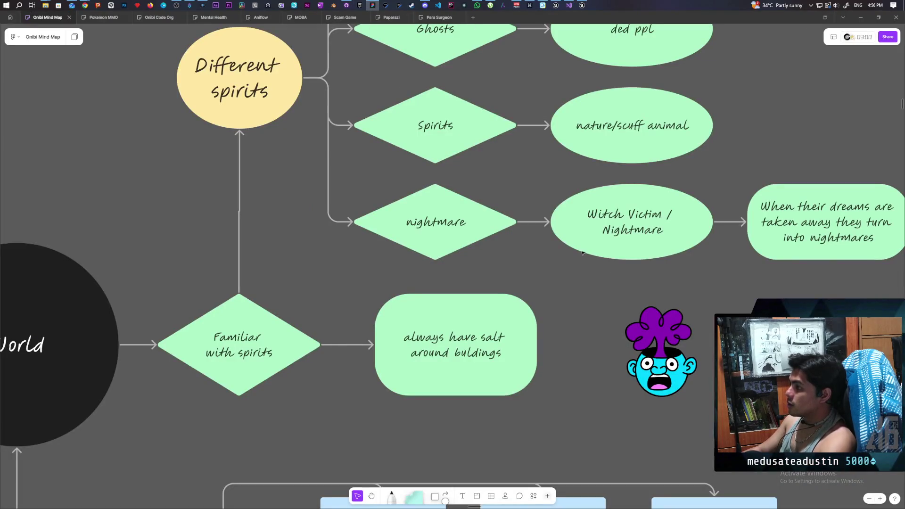
pyautogui.scroll(-10, 583, 253)
pyautogui.scroll(10, 387, 104)
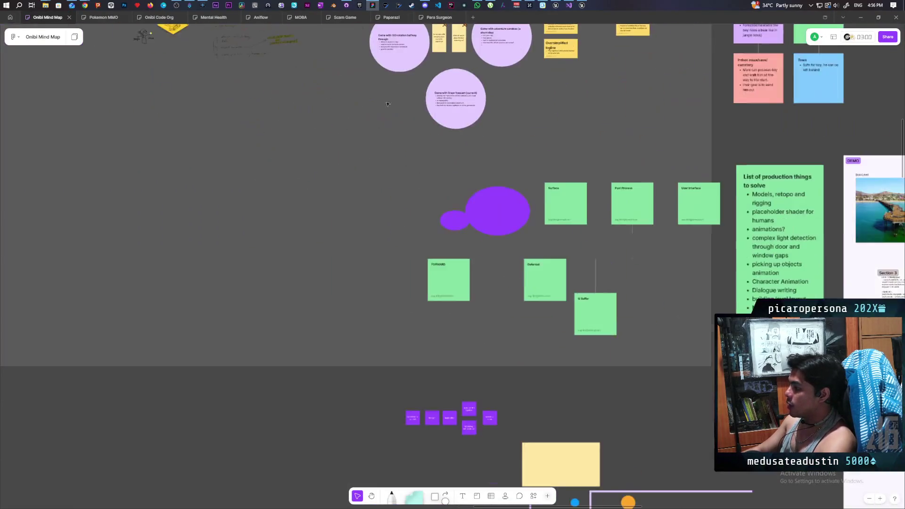
pyautogui.scroll(-10, 579, 281)
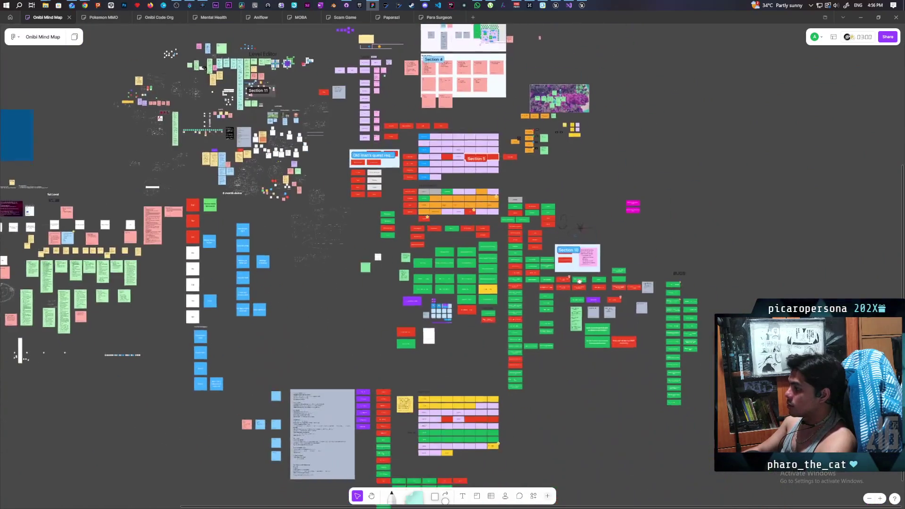
pyautogui.scroll(-5, 579, 282)
pyautogui.hscroll(-3, 622, 259)
pyautogui.scroll(3, 589, 283)
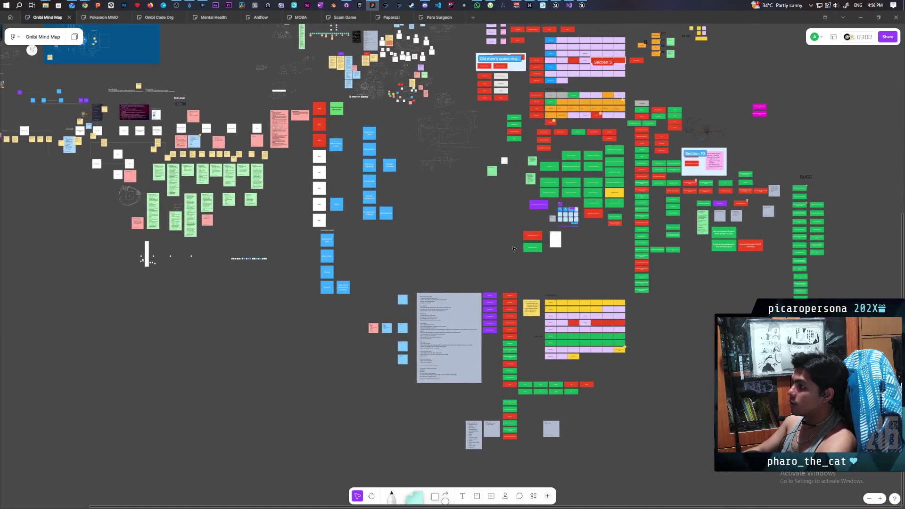
pyautogui.scroll(8, 438, 191)
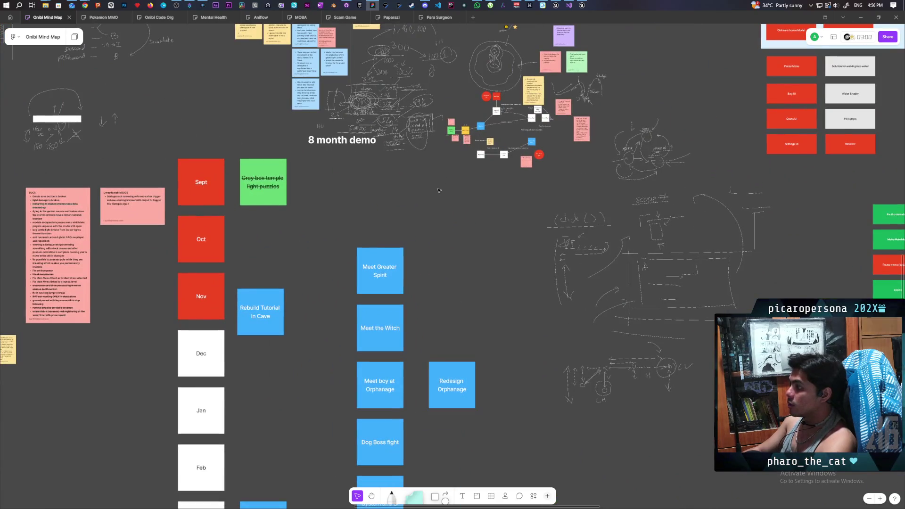
pyautogui.moveTo(469, 189); pyautogui.dragTo(469, 266)
pyautogui.hscroll(5, 469, 266)
pyautogui.scroll(2, 464, 263)
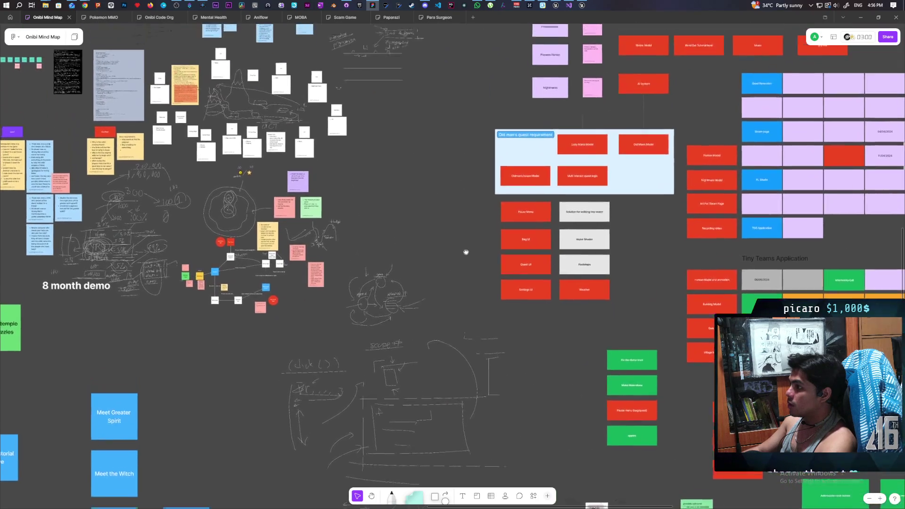
pyautogui.keyDown('ctrl'); pyautogui.scroll(1, 466, 258); pyautogui.keyUp('ctrl')
pyautogui.scroll(5, 476, 262)
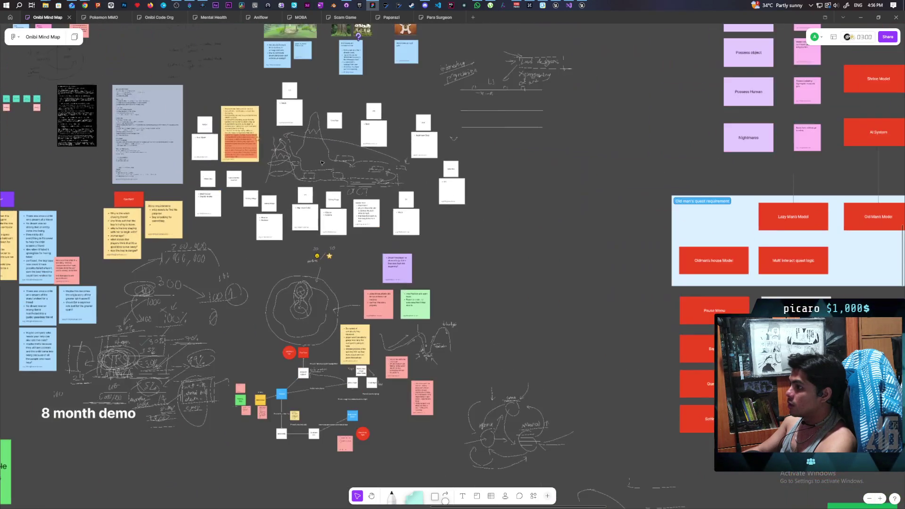
pyautogui.scroll(-2, 379, 251)
pyautogui.hscroll(-3, 424, 236)
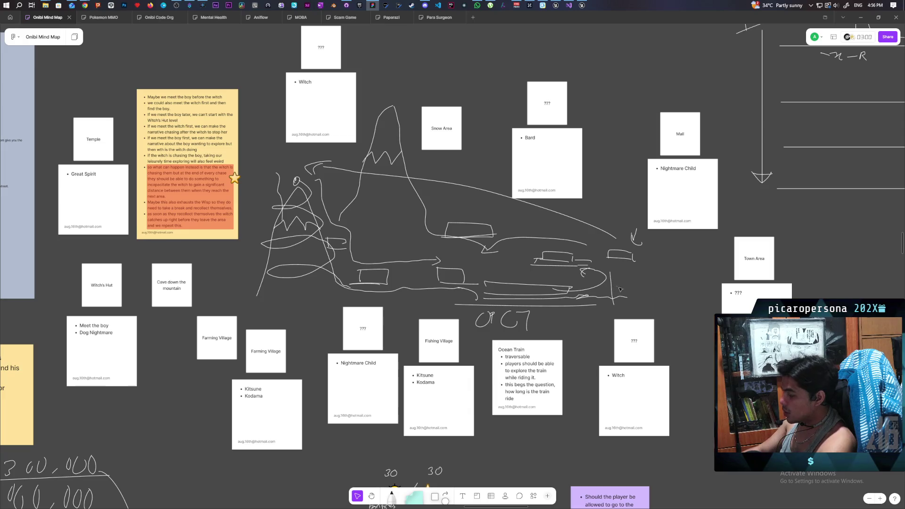
pyautogui.scroll(3, 579, 353)
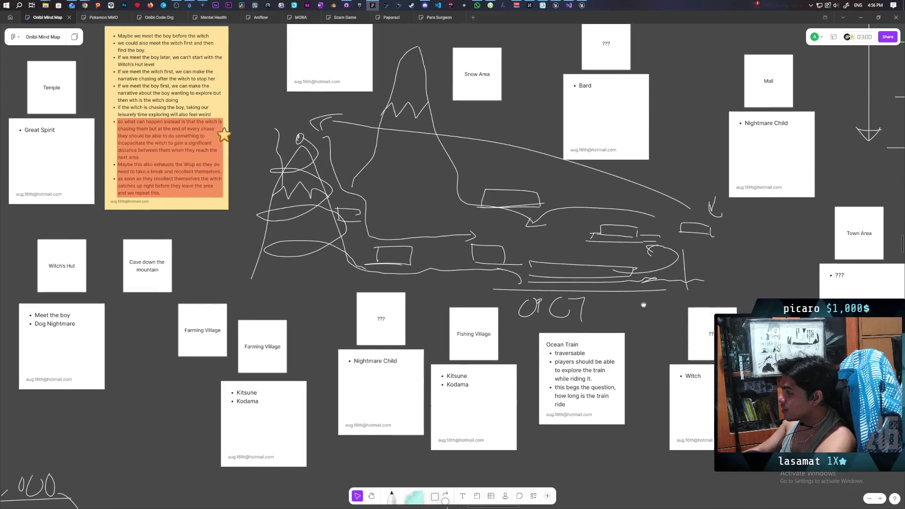
pyautogui.scroll(-3, 672, 297)
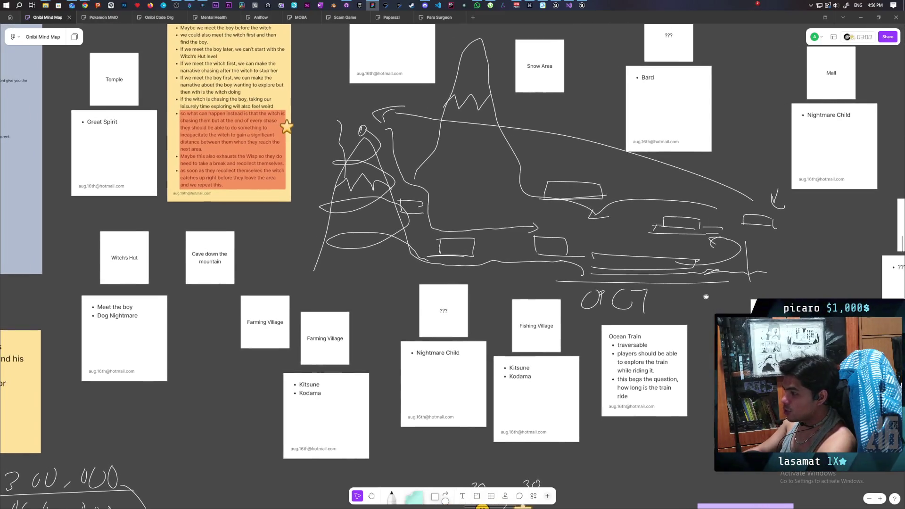
pyautogui.scroll(-2, 568, 287)
pyautogui.scroll(1, 507, 295)
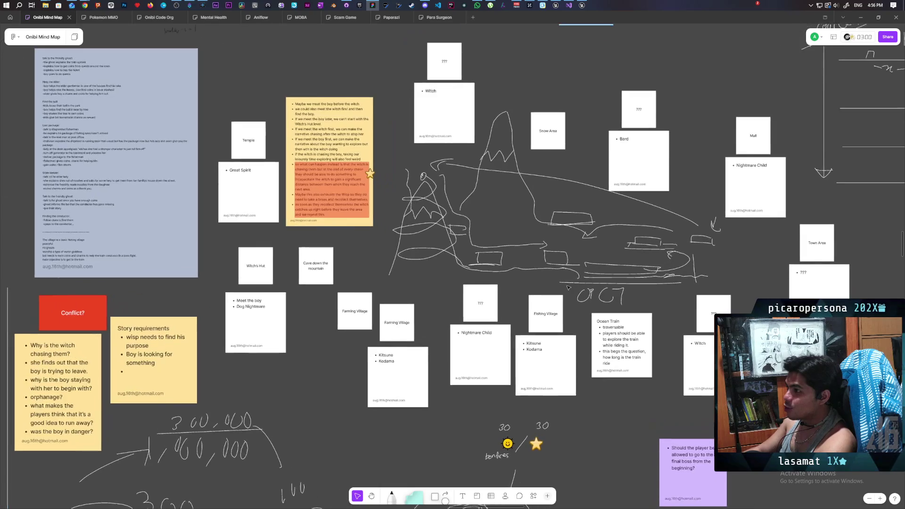
pyautogui.scroll(2, 507, 295)
pyautogui.moveTo(507, 295); pyautogui.dragTo(492, 278)
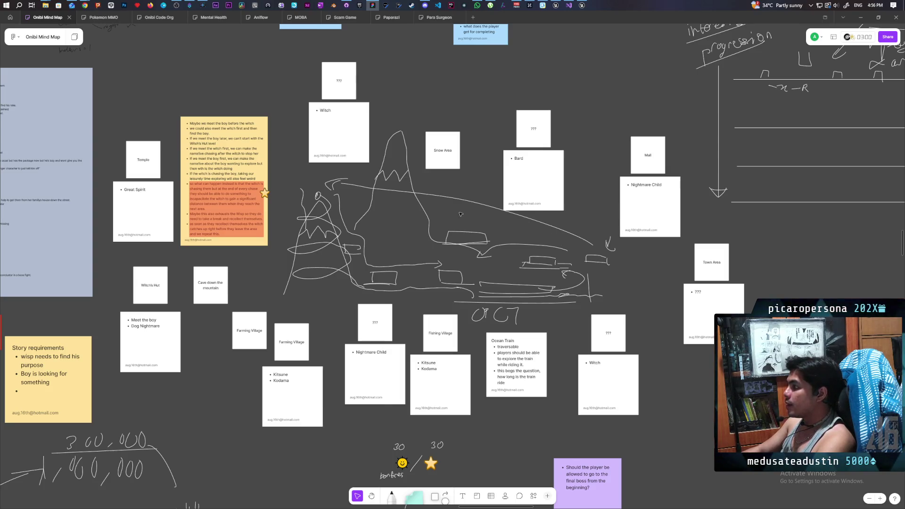
pyautogui.moveTo(596, 265)
pyautogui.mouseDown()
pyautogui.moveTo(596, 322)
pyautogui.moveTo(441, 319)
pyautogui.mouseUp()
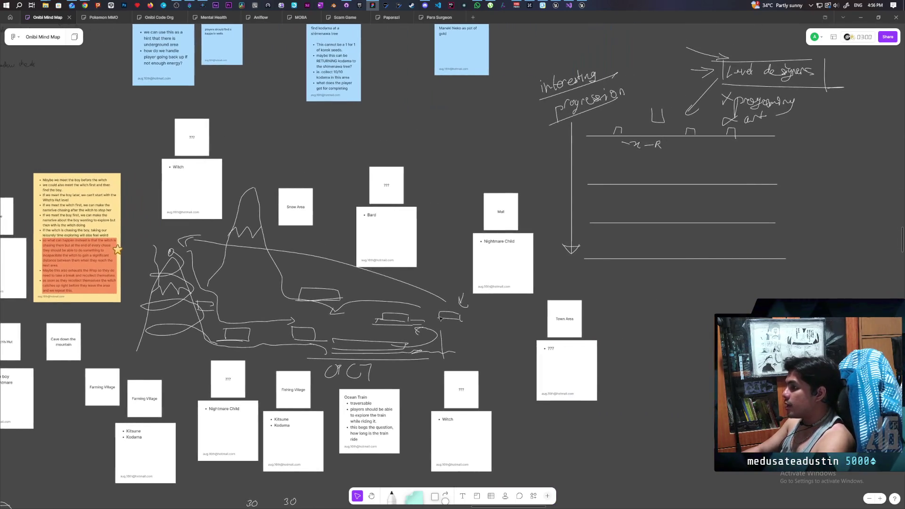
pyautogui.scroll(-5, 448, 305)
pyautogui.scroll(5, 549, 247)
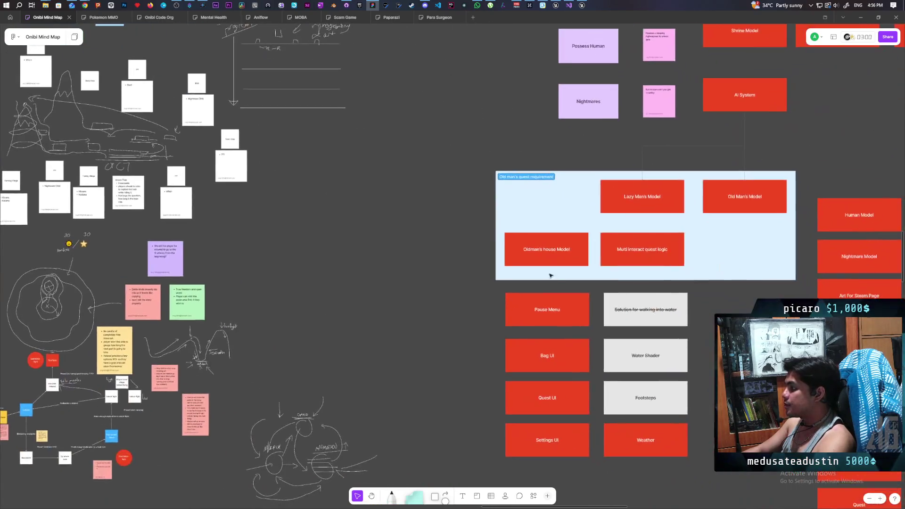
pyautogui.scroll(-5, 449, 247)
pyautogui.scroll(-5, 449, 247)
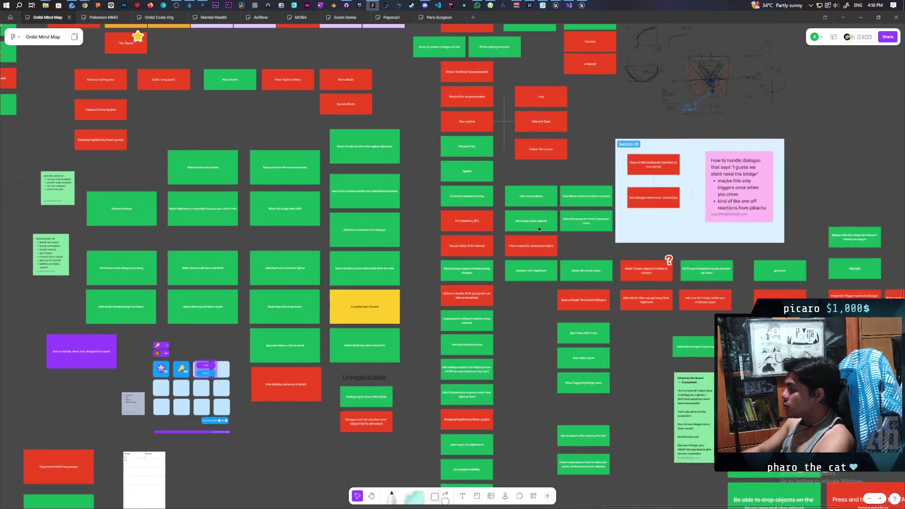
pyautogui.scroll(-15, 539, 230)
pyautogui.hscroll(-10, 540, 230)
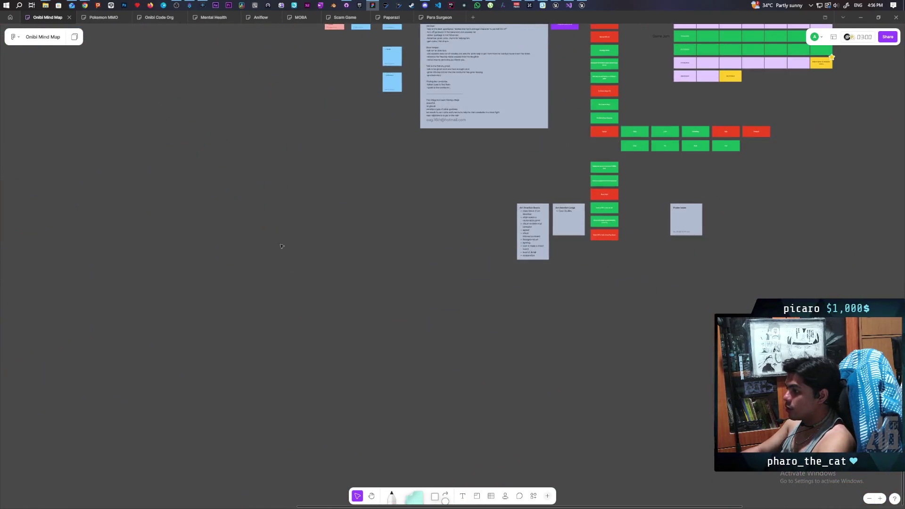
pyautogui.scroll(10, 615, 466)
pyautogui.hscroll(-5, 615, 467)
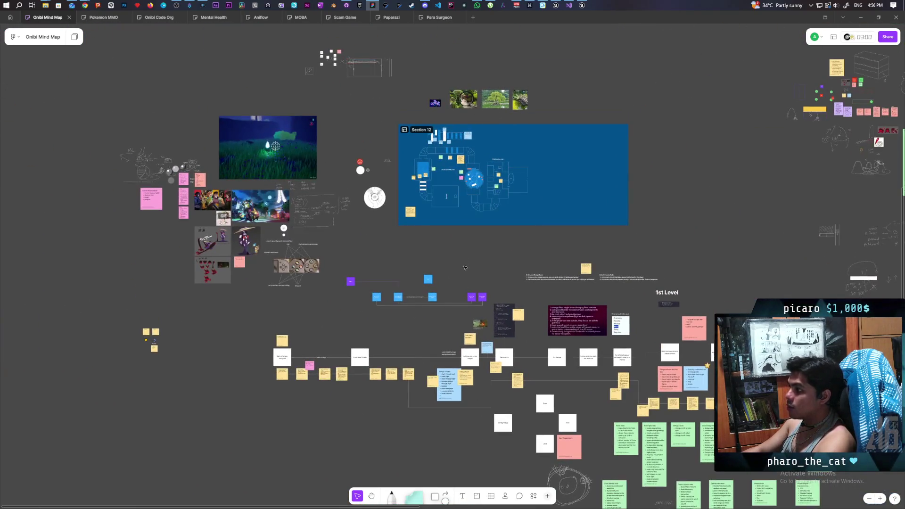
pyautogui.hscroll(10, 634, 303)
pyautogui.scroll(3, 465, 247)
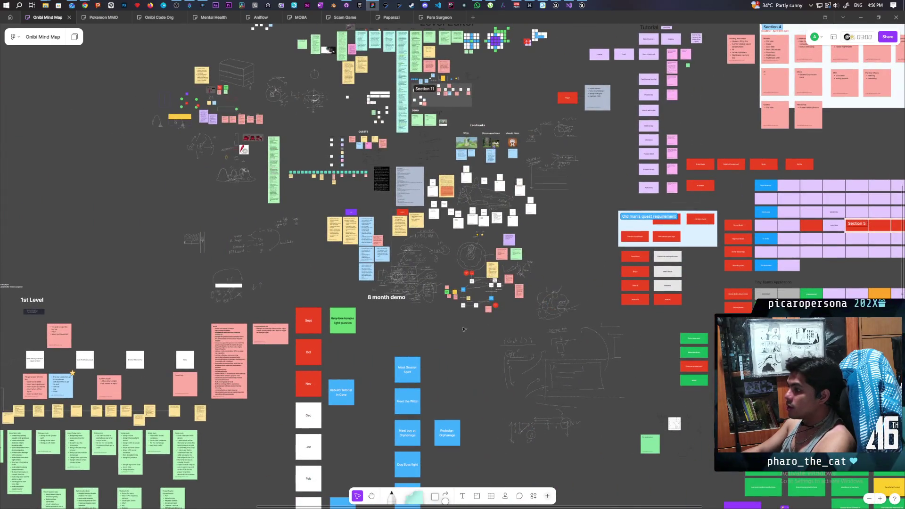
pyautogui.scroll(1, 463, 218)
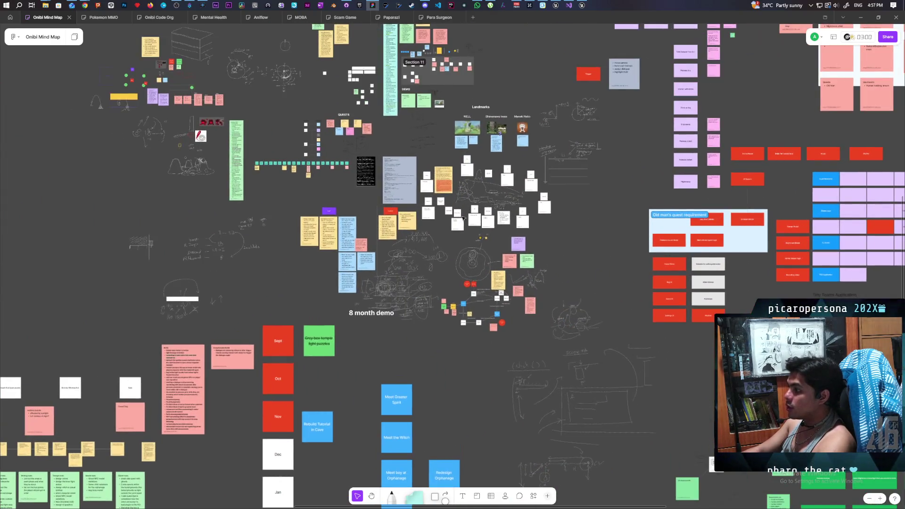
pyautogui.scroll(2, 463, 218)
pyautogui.scroll(2, 463, 218)
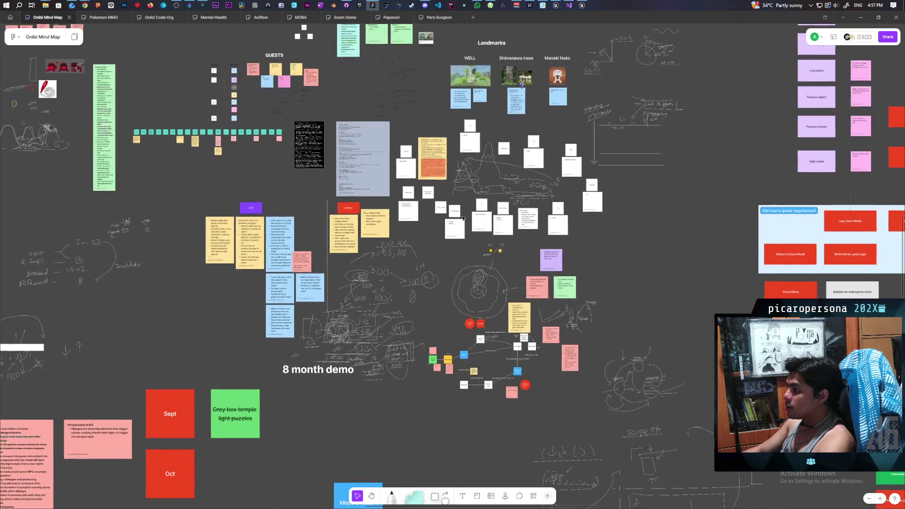
pyautogui.scroll(2, 463, 218)
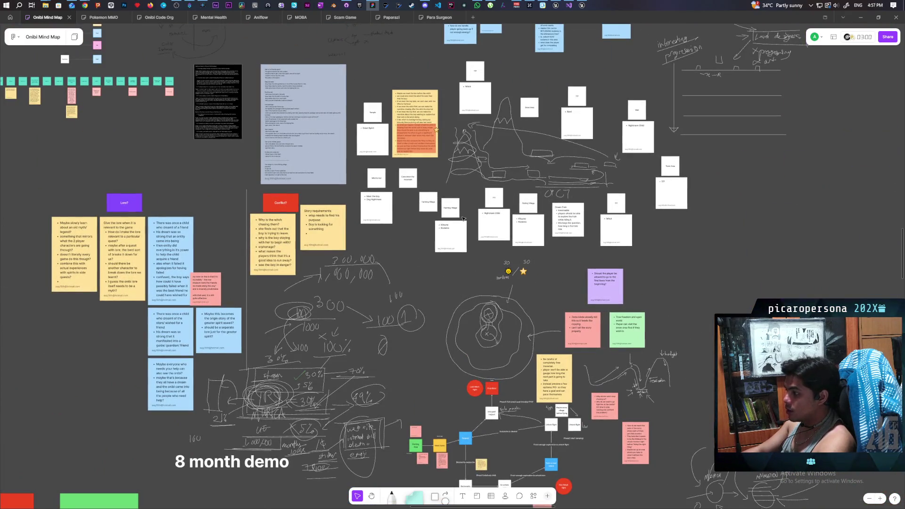
pyautogui.scroll(2, 463, 218)
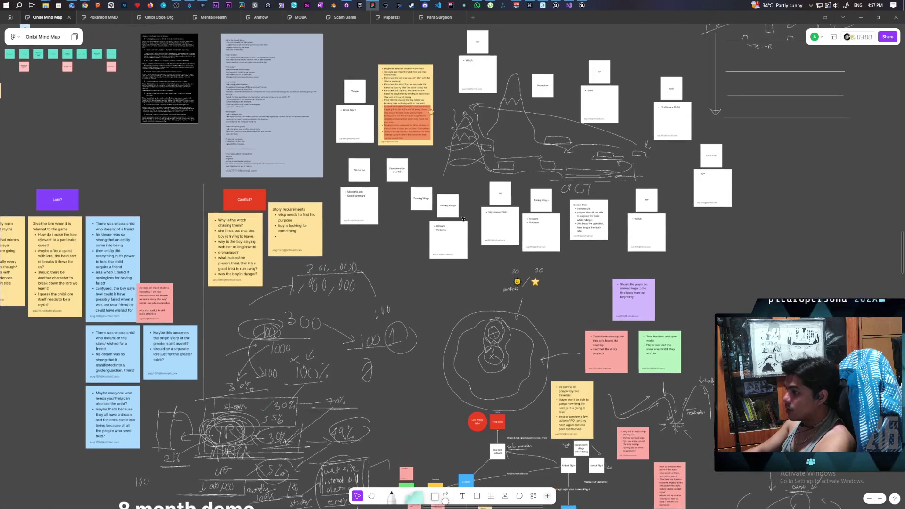
pyautogui.scroll(3, 467, 259)
pyautogui.scroll(1, 477, 333)
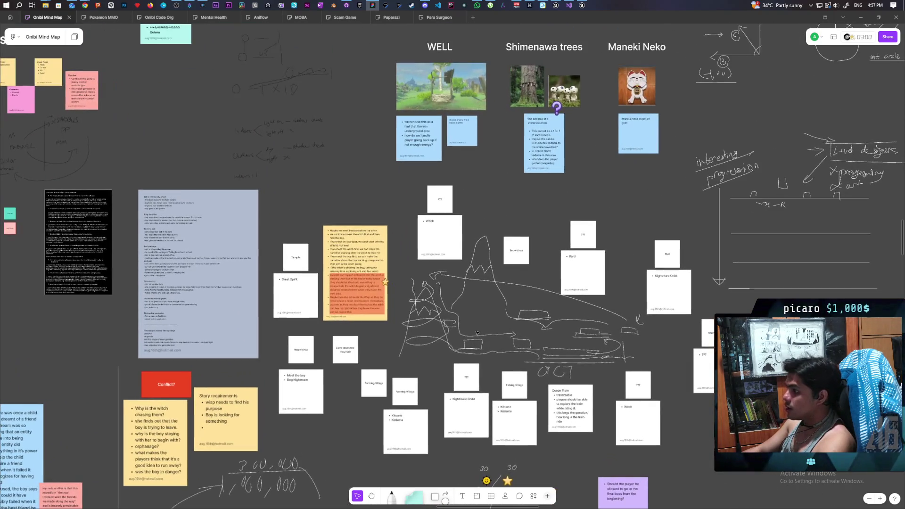
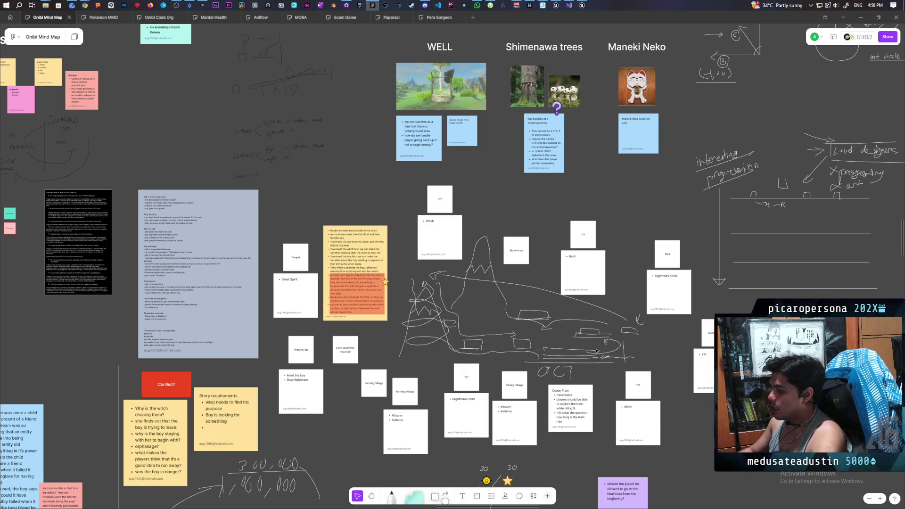
# Step: Paste the copied item above the Ocean Train note, then clear the selection
pyautogui.scroll(3, 560, 377)
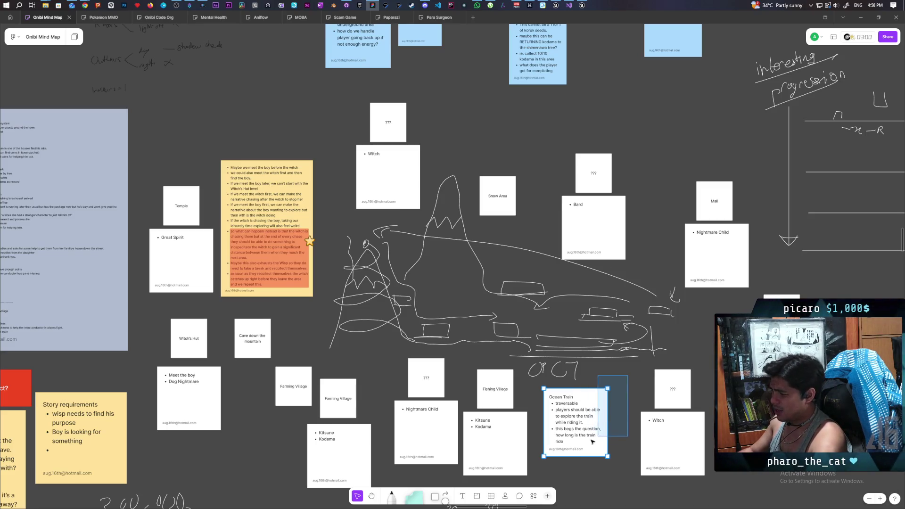
pyautogui.click(564, 445)
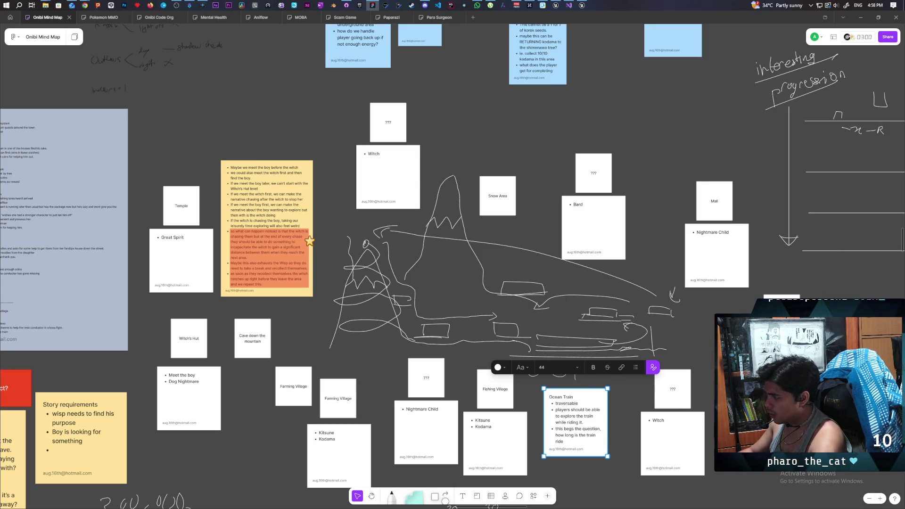
pyautogui.hotkey('ctrl', 'v')
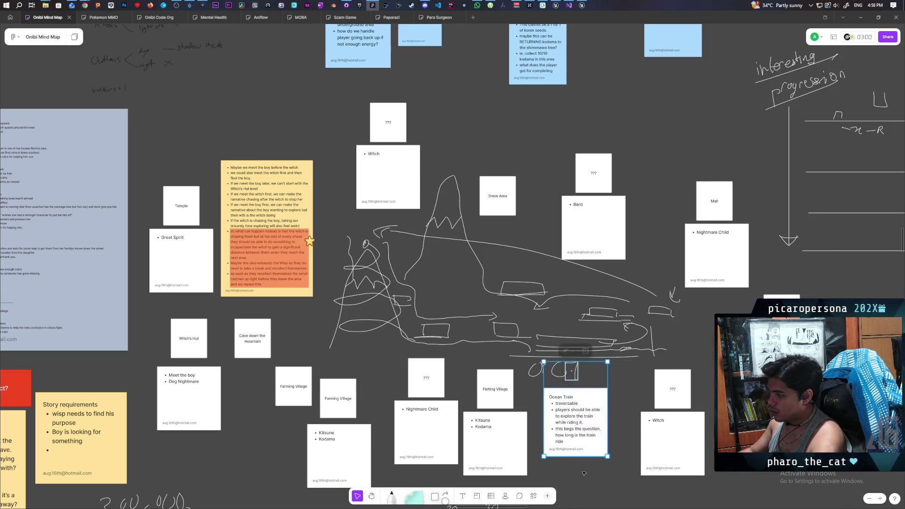
pyautogui.click(586, 471)
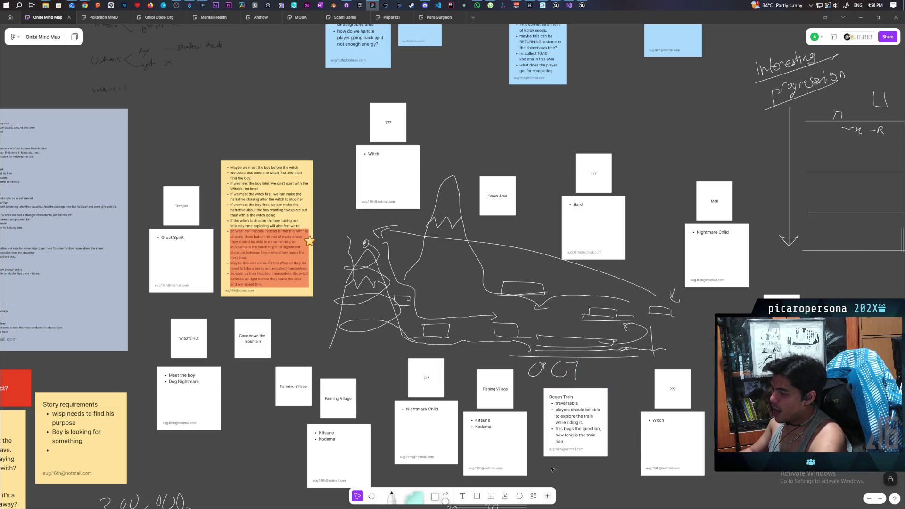
pyautogui.moveTo(551, 468); pyautogui.dragTo(602, 384)
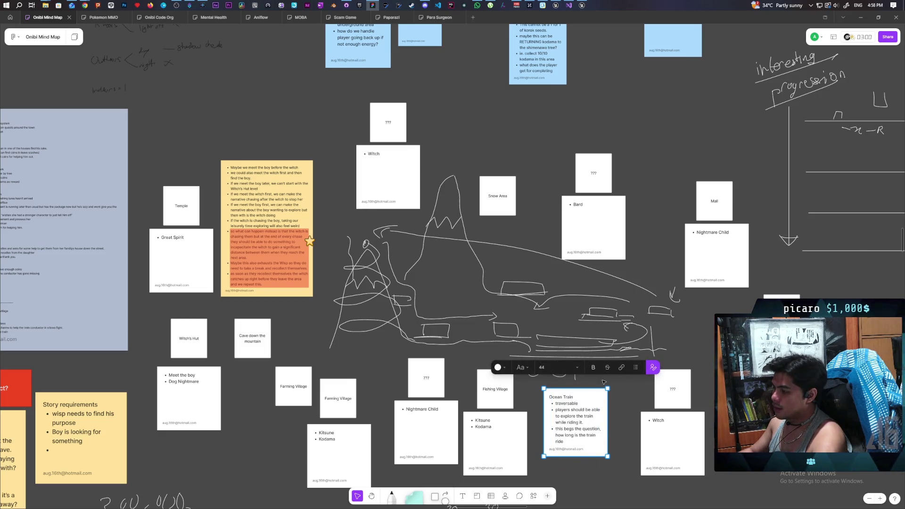
pyautogui.press('Escape')
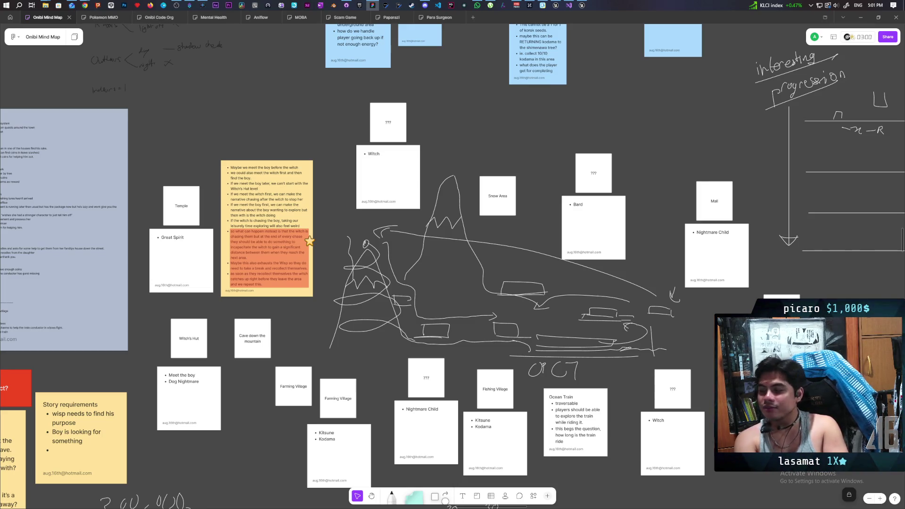
# Step: Pan and zoom past the mountain sketch to the level notes beside Conflict? and Story requirements
pyautogui.scroll(-5, 494, 319)
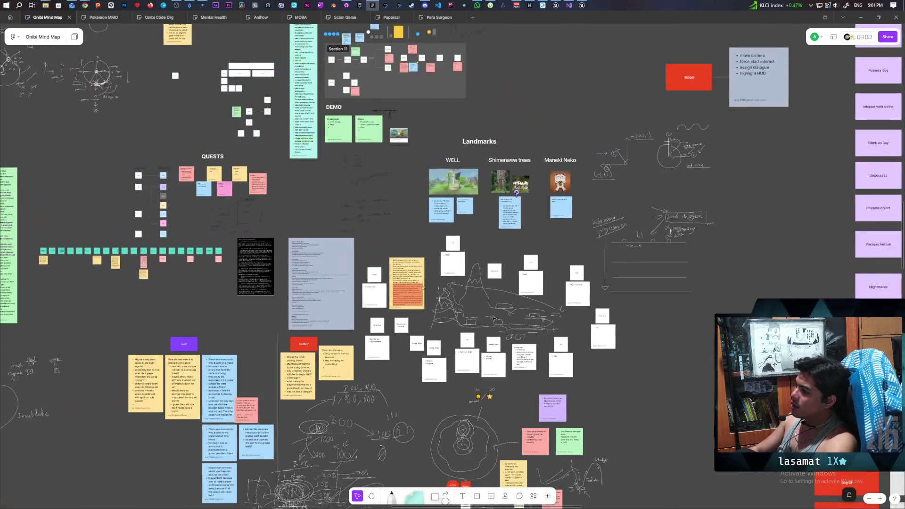
pyautogui.moveTo(494, 319); pyautogui.dragTo(881, 311)
pyautogui.scroll(5, 364, 270)
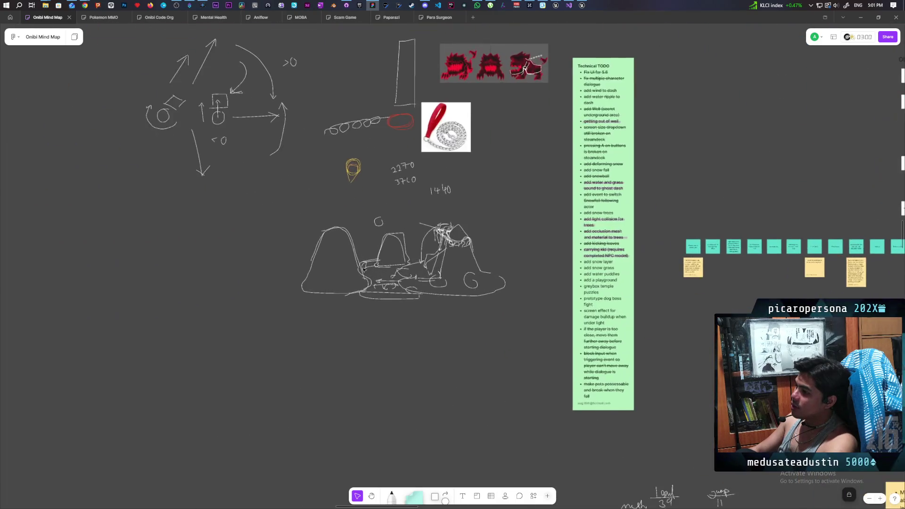
pyautogui.scroll(3, 359, 222)
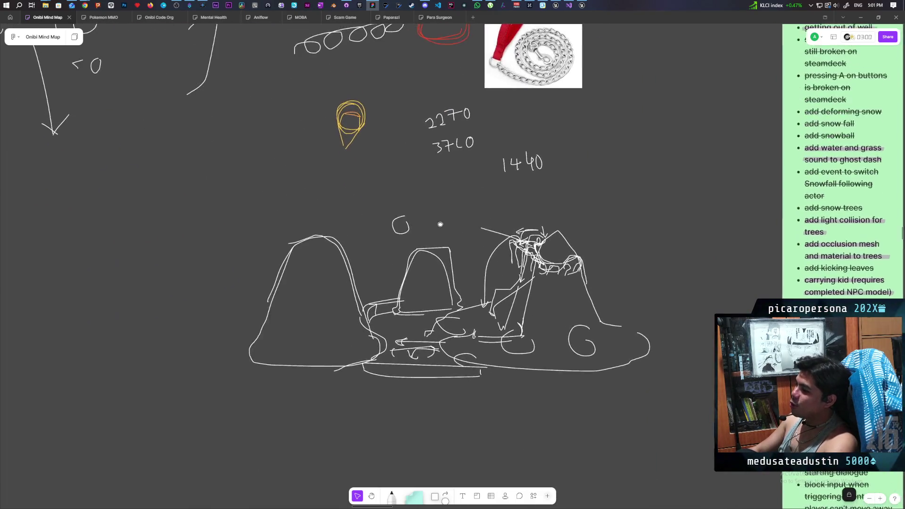
pyautogui.moveTo(440, 225)
pyautogui.mouseDown()
pyautogui.moveTo(444, 242)
pyautogui.moveTo(534, 265)
pyautogui.mouseUp()
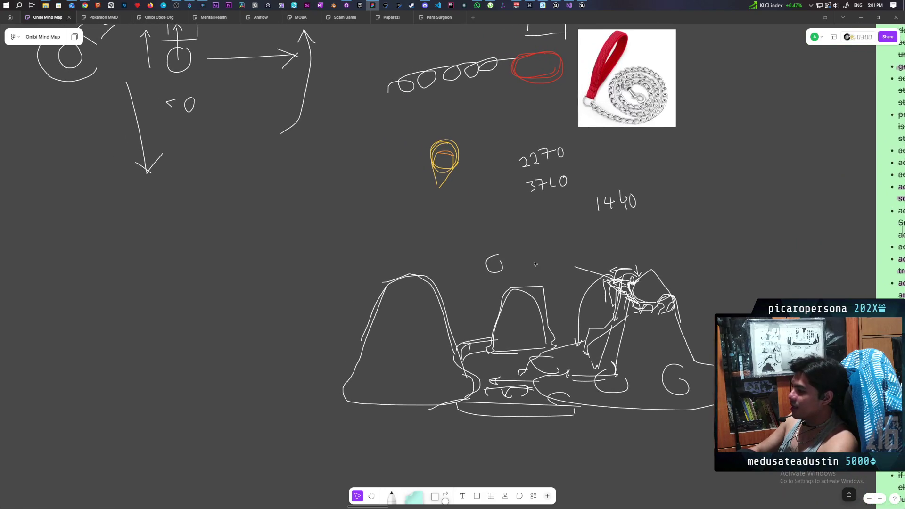
pyautogui.scroll(-3, 535, 264)
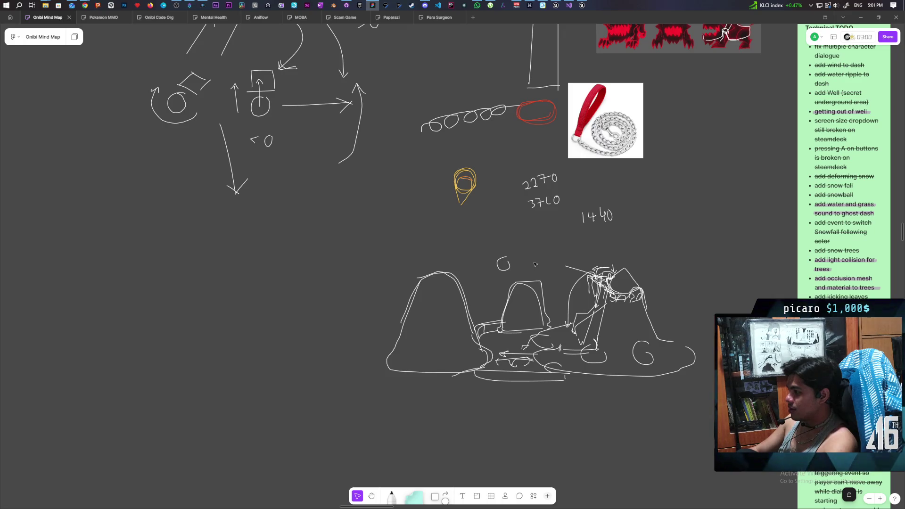
pyautogui.moveTo(470, 235)
pyautogui.mouseDown()
pyautogui.moveTo(461, 355)
pyautogui.moveTo(505, 431)
pyautogui.moveTo(512, 404)
pyautogui.moveTo(230, 129)
pyautogui.mouseUp()
pyautogui.hscroll(10, 230, 129)
pyautogui.hscroll(-5, 230, 129)
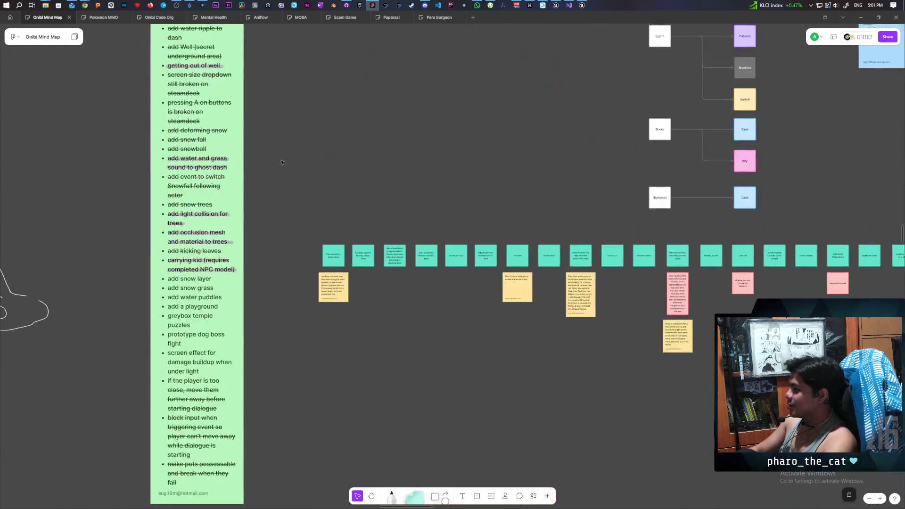
pyautogui.scroll(15, 589, 287)
pyautogui.scroll(5, 589, 287)
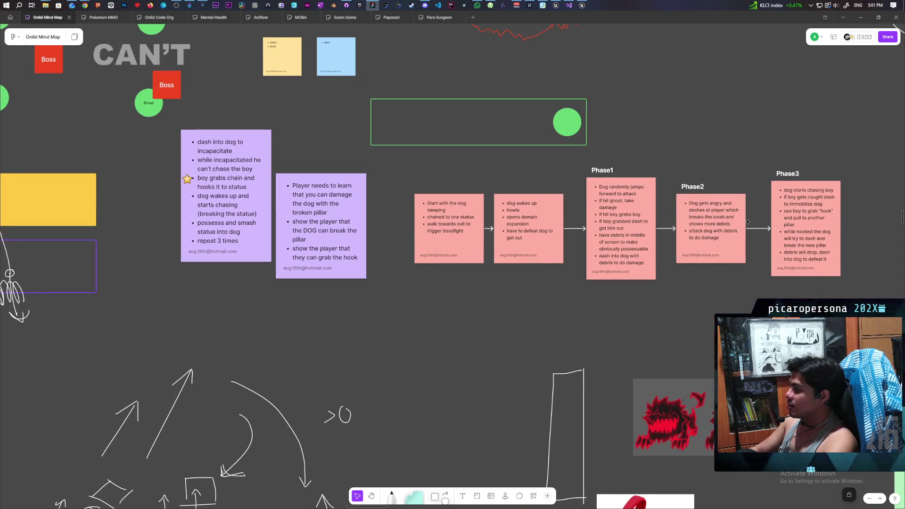
pyautogui.scroll(-5, 662, 280)
pyautogui.scroll(-10, 472, 236)
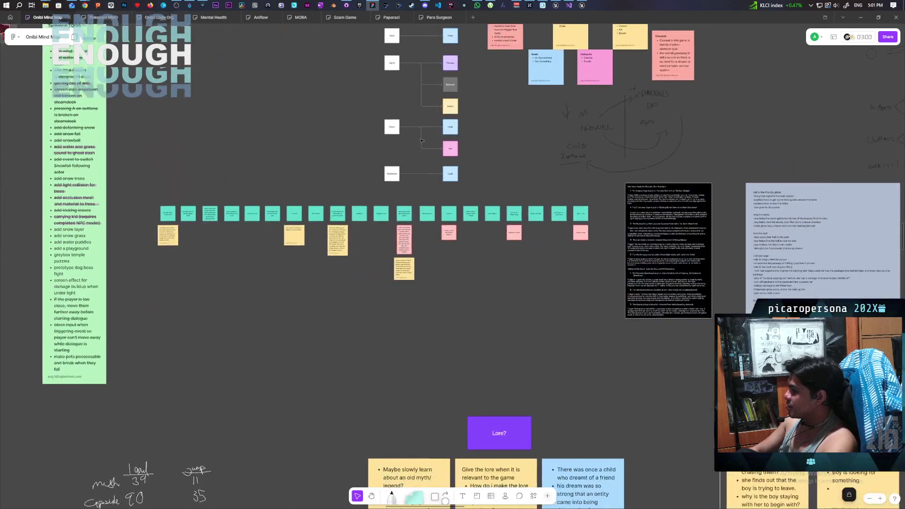
pyautogui.scroll(5, 377, 188)
pyautogui.scroll(-3, 366, 85)
pyautogui.scroll(-3, 366, 85)
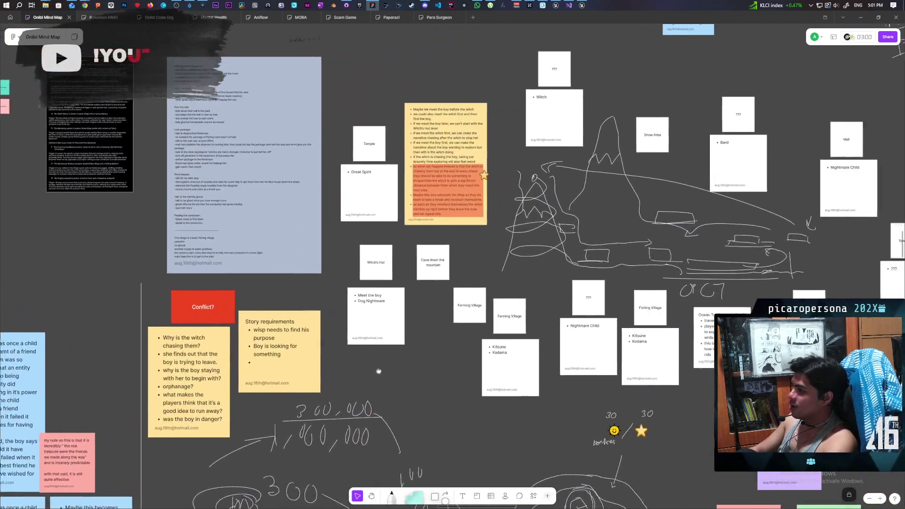
pyautogui.scroll(3, 557, 287)
pyautogui.hscroll(3, 561, 273)
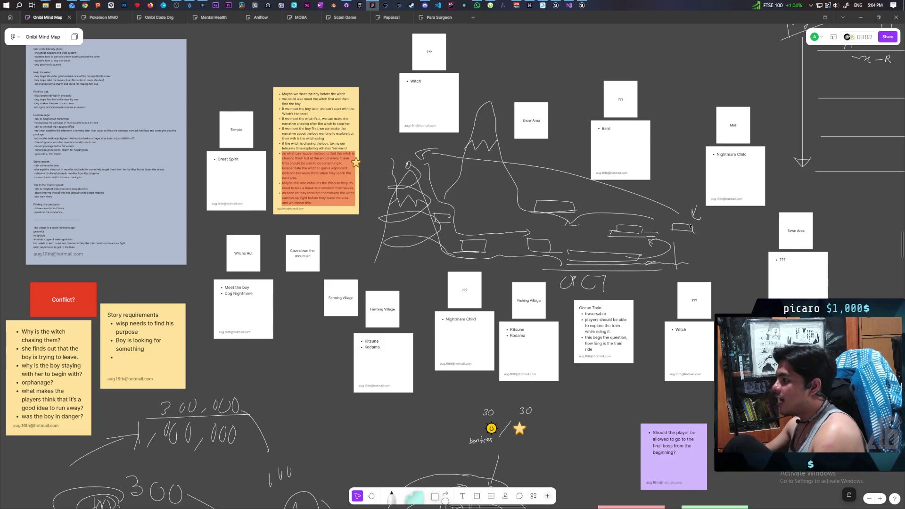
pyautogui.scroll(-10, 560, 213)
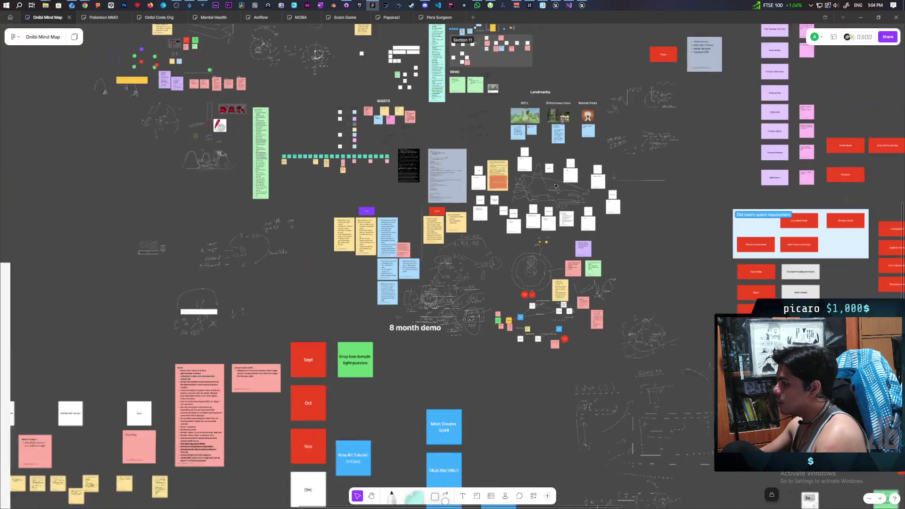
# Step: Survey the board to the Design Pillars and Onibi Characters branch, then switch to Unreal Engine
pyautogui.moveTo(624, 227)
pyautogui.mouseDown()
pyautogui.moveTo(549, 262)
pyautogui.moveTo(557, 249)
pyautogui.moveTo(543, 232)
pyautogui.moveTo(531, 244)
pyautogui.moveTo(427, 225)
pyautogui.mouseUp()
pyautogui.scroll(-5, 428, 225)
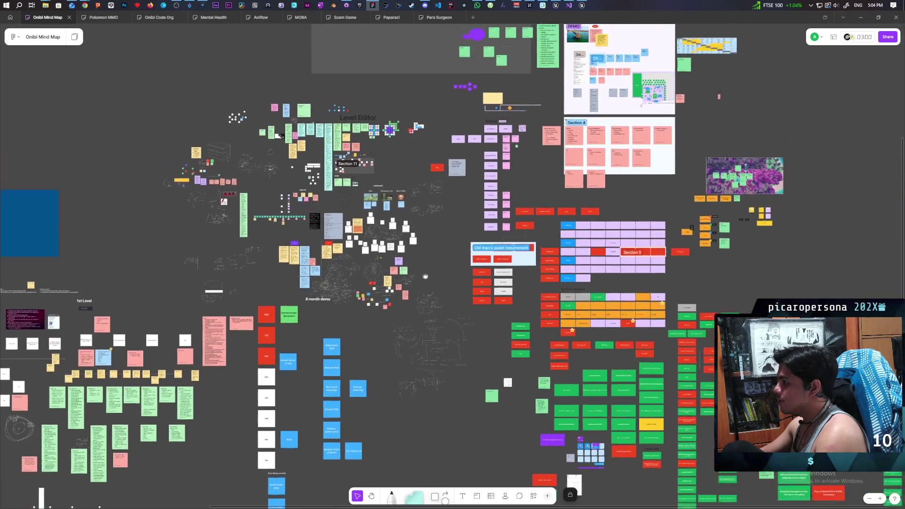
pyautogui.moveTo(424, 268); pyautogui.dragTo(424, 376)
pyautogui.moveTo(421, 329)
pyautogui.mouseDown()
pyautogui.moveTo(416, 423)
pyautogui.moveTo(476, 333)
pyautogui.moveTo(550, 70)
pyautogui.moveTo(504, 135)
pyautogui.moveTo(336, 227)
pyautogui.moveTo(436, 227)
pyautogui.mouseUp()
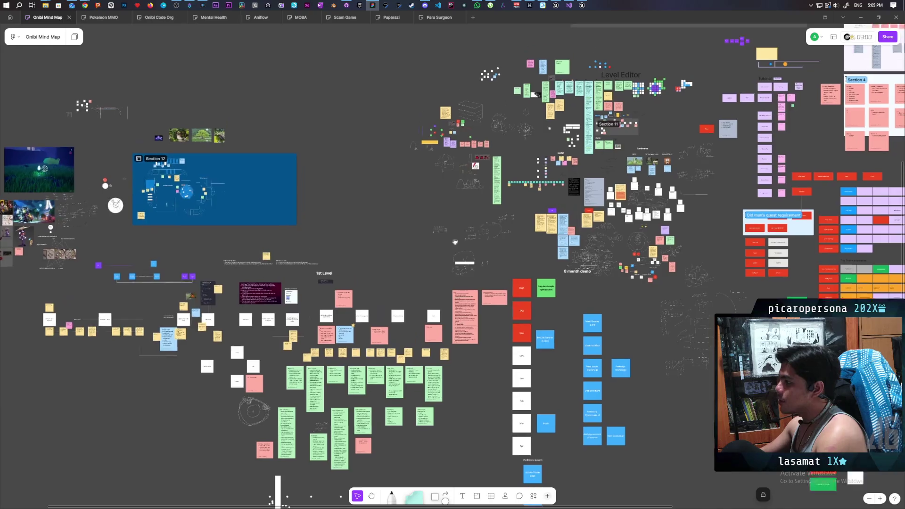
pyautogui.scroll(5, 436, 267)
pyautogui.scroll(10, 436, 267)
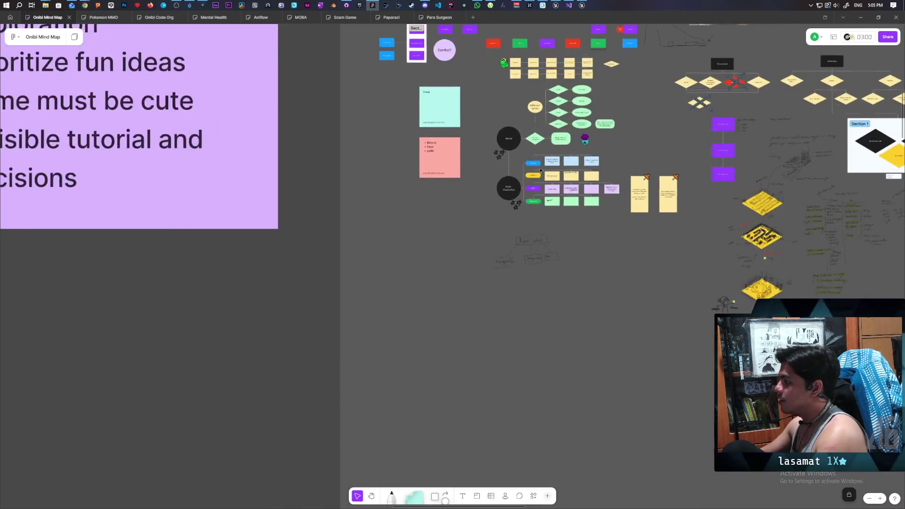
pyautogui.scroll(3, 541, 171)
pyautogui.hscroll(5, 471, 203)
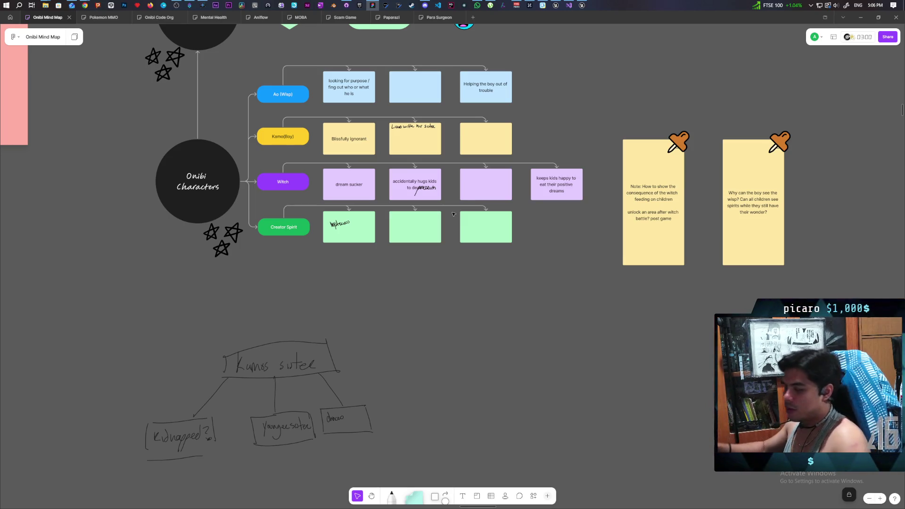
pyautogui.click(583, 4)
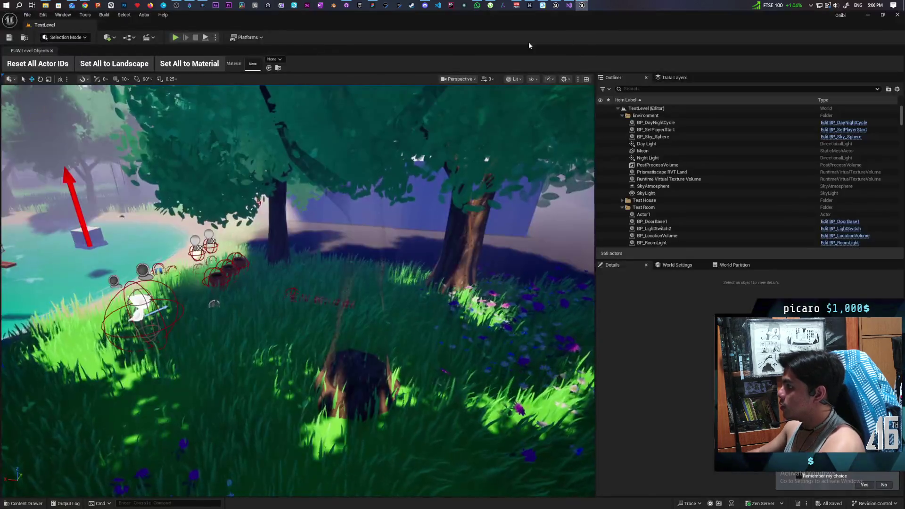
# Step: Fly the TestLevel camera forward into the trees and locate TestLevel in the Levels folder
pyautogui.press('w')
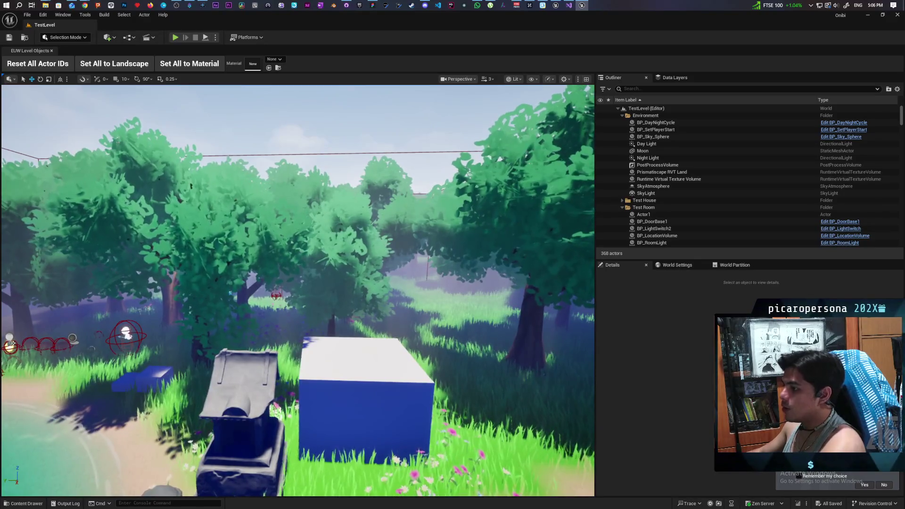
pyautogui.hotkey('ctrl', 'space')
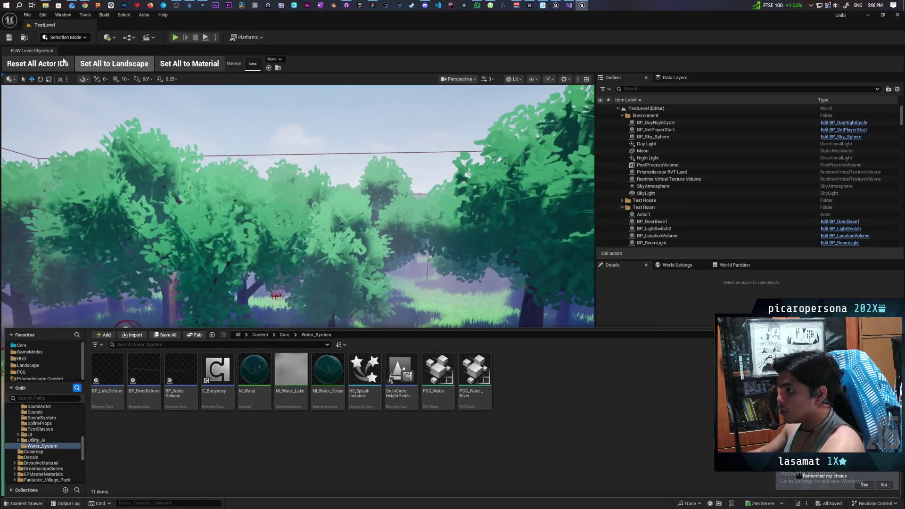
pyautogui.click(25, 38)
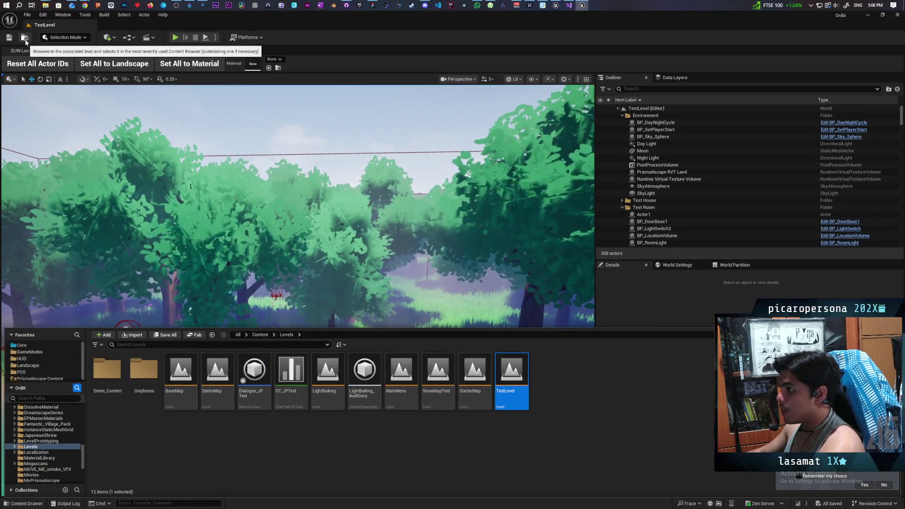
# Step: Load SnowMapTest, start play-testing, and walk the character across the snowy clearing
pyautogui.doubleClick(447, 399)
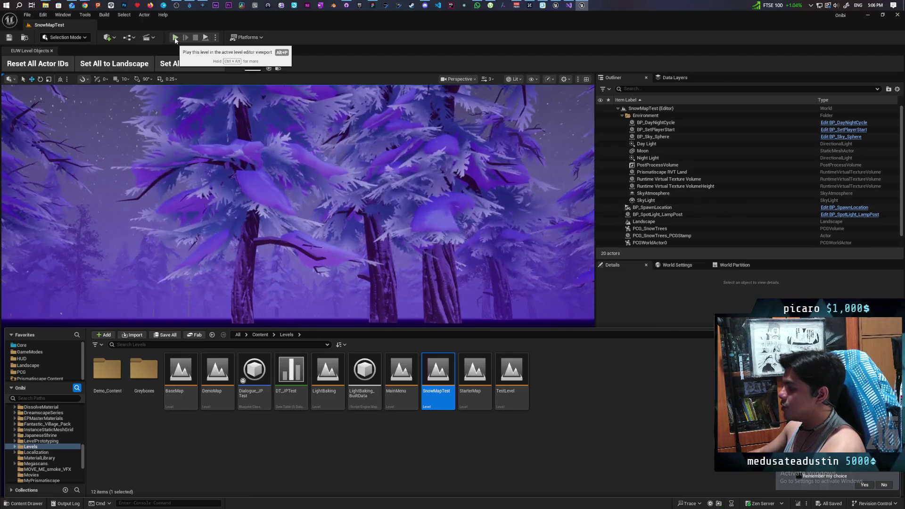
pyautogui.click(175, 37)
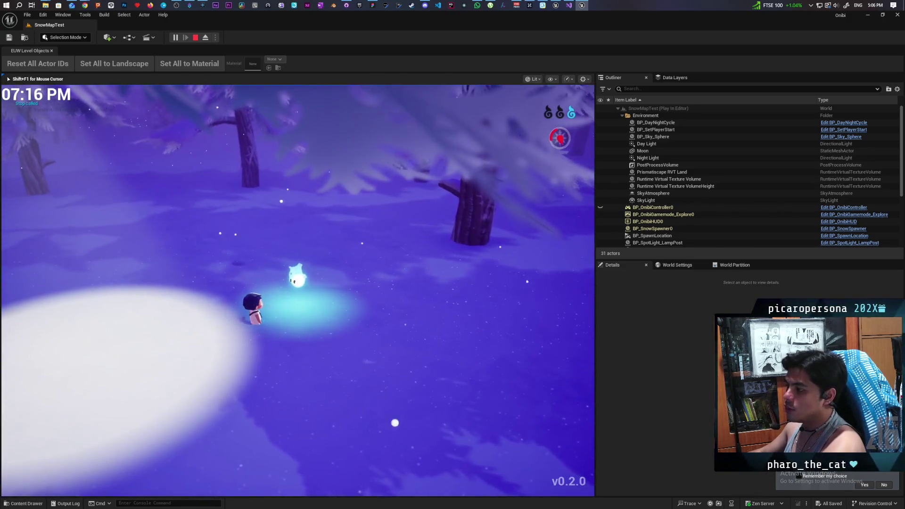
pyautogui.press('d')
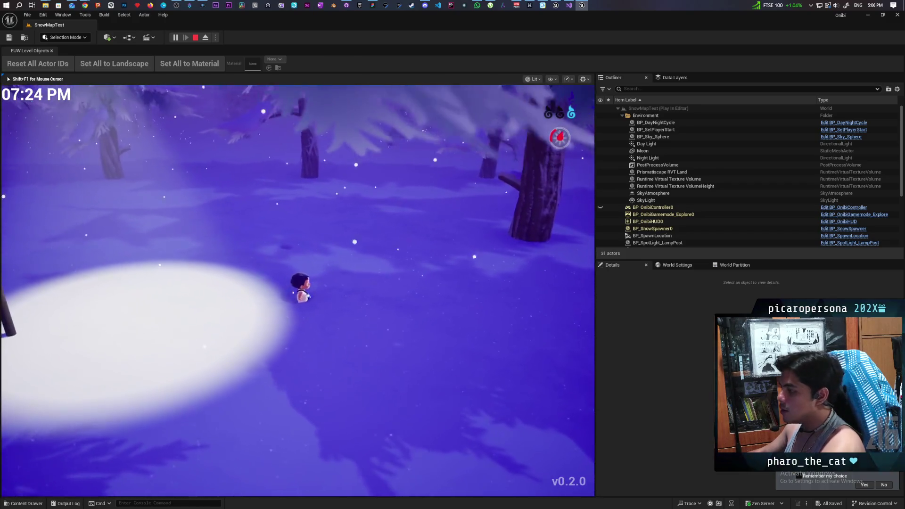
pyautogui.press('w')
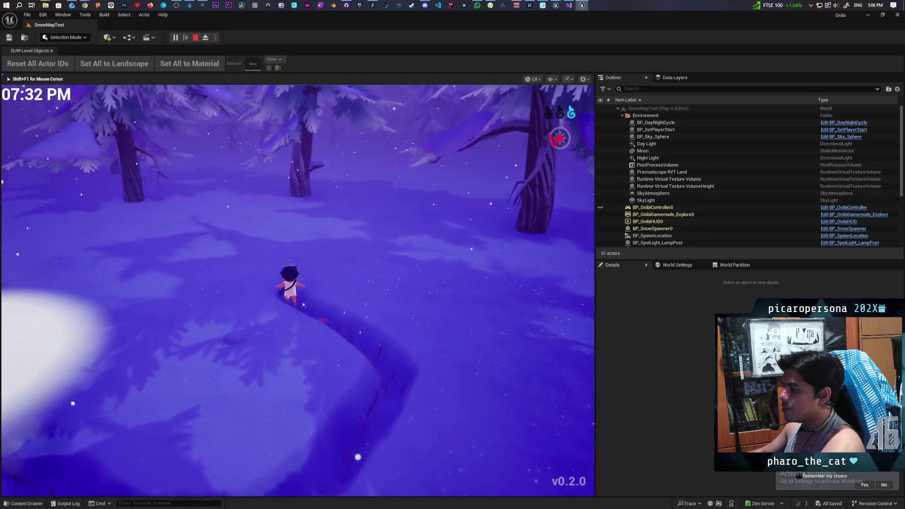
pyautogui.press('s')
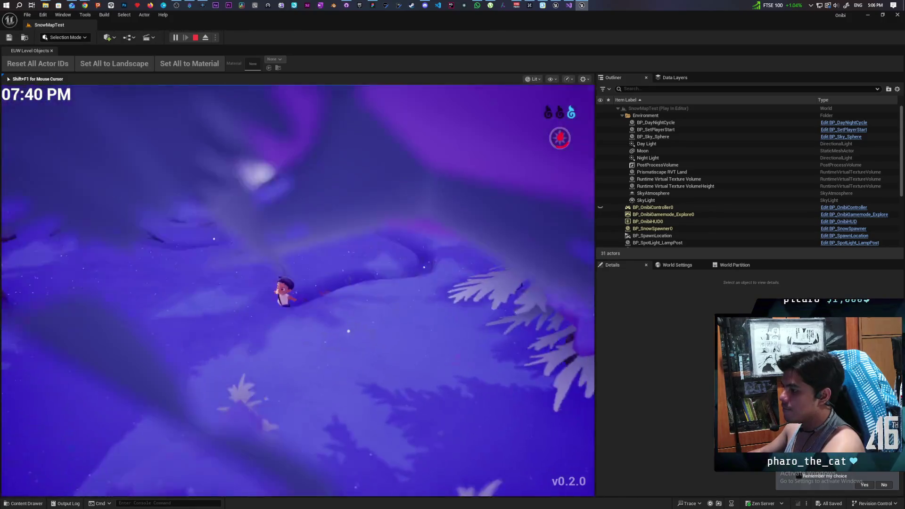
# Step: Walk the character past the lamplight and onto the snow mound, then stop the play session
pyautogui.press('w')
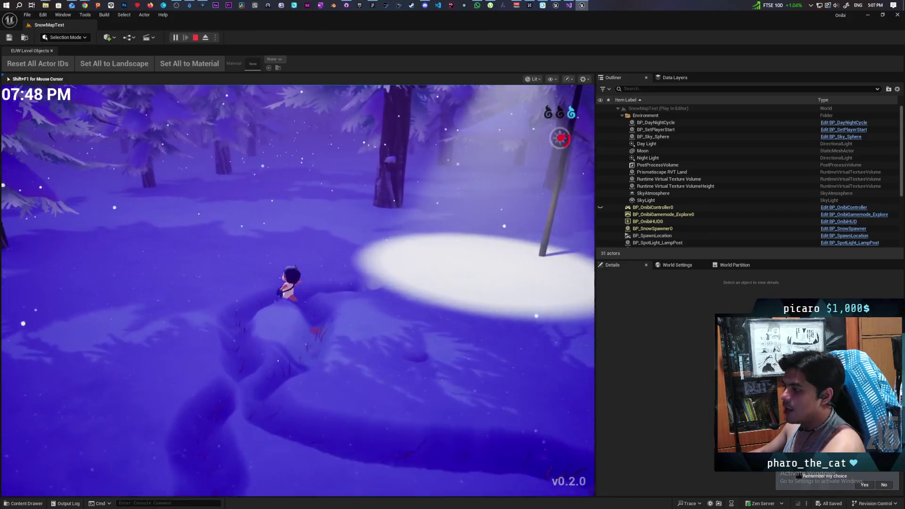
pyautogui.press('w')
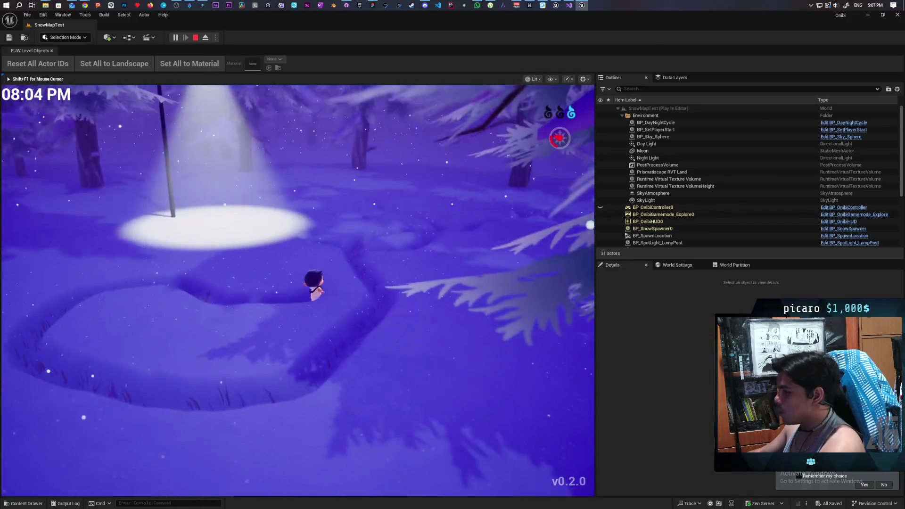
pyautogui.press('w')
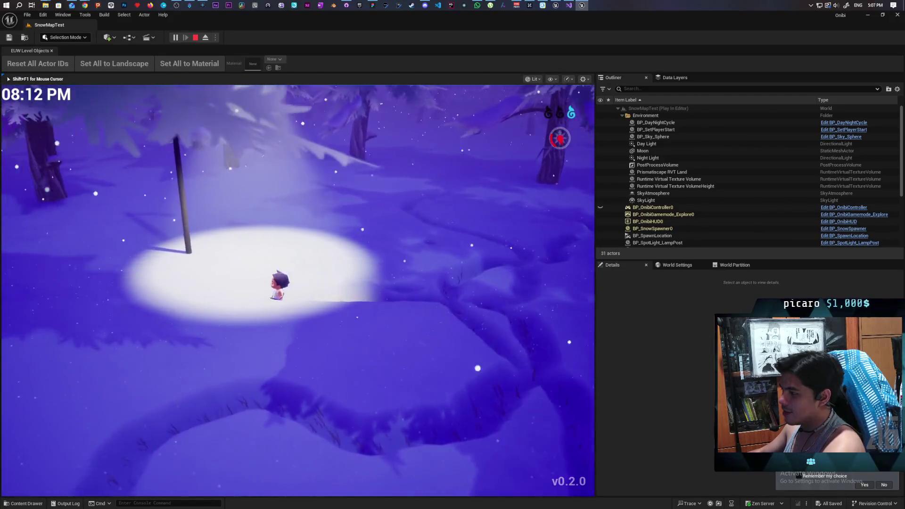
pyautogui.press('w')
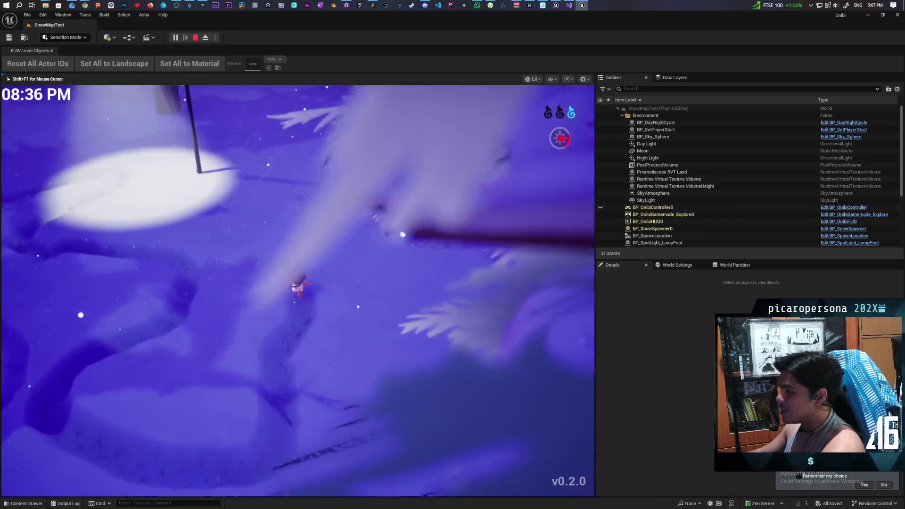
pyautogui.press('w')
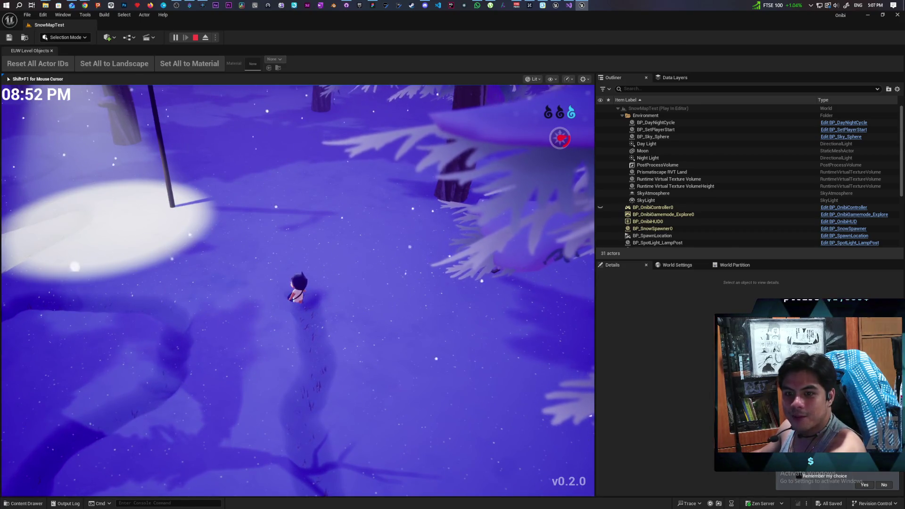
pyautogui.press('a')
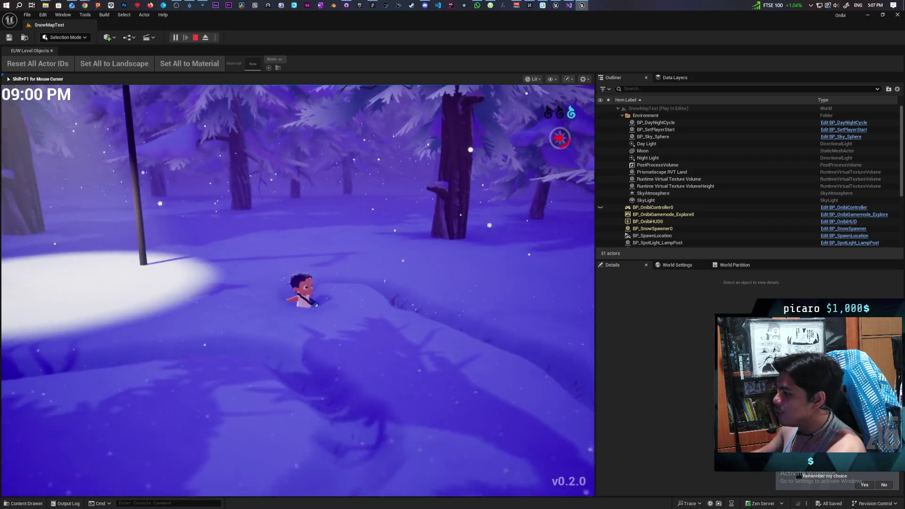
pyautogui.press('w')
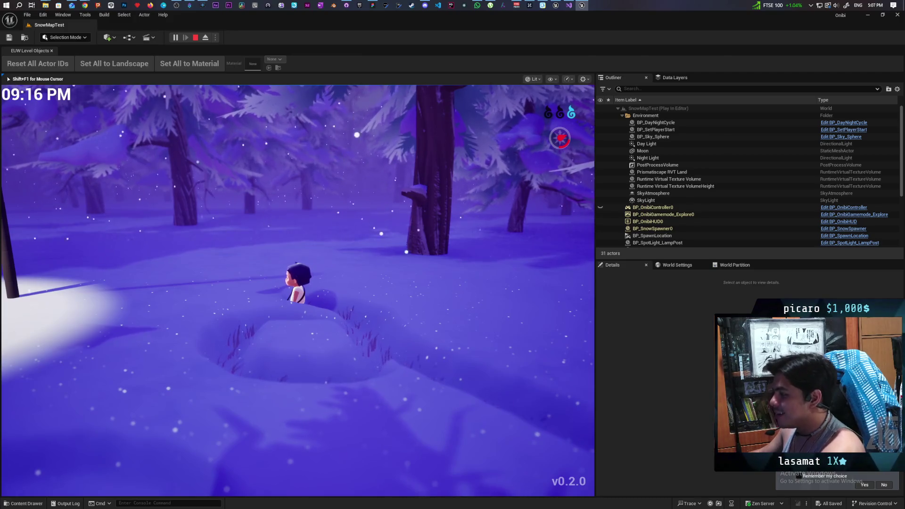
pyautogui.press('a')
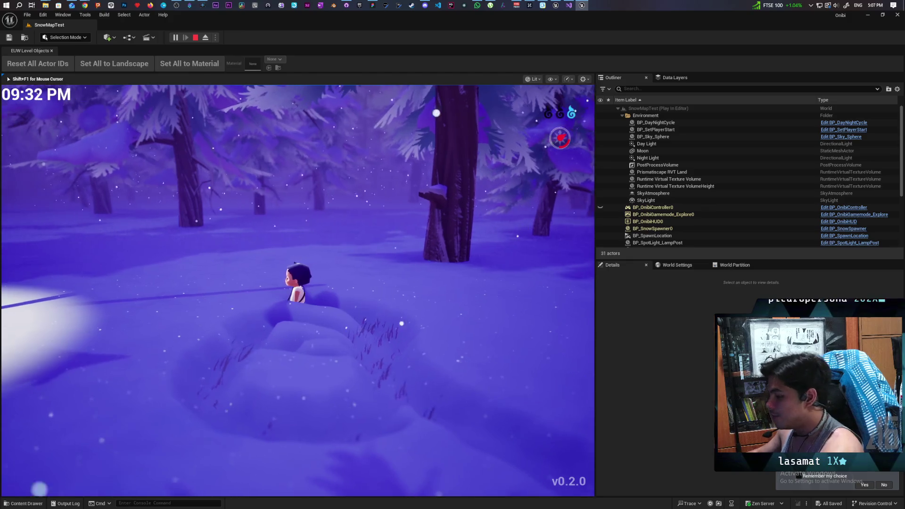
pyautogui.press('Escape')
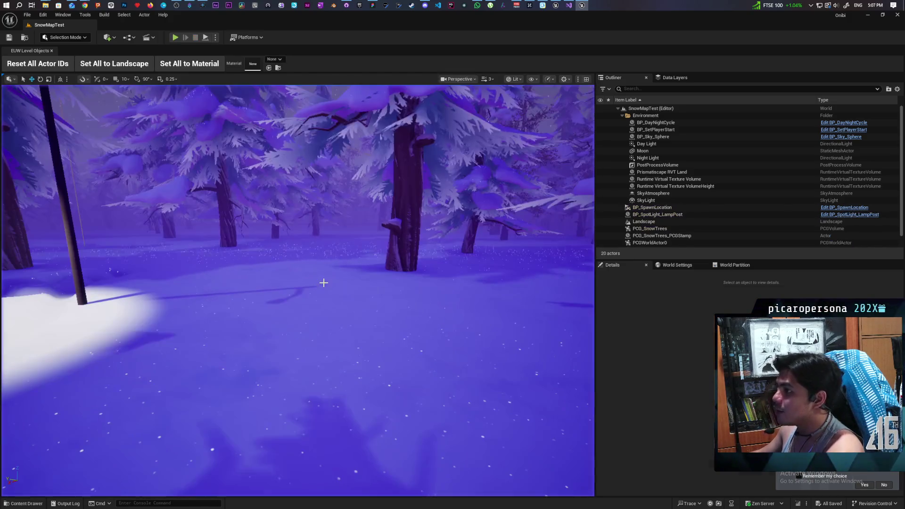
# Step: Load TestLevel and open its Level Blueprint
pyautogui.hotkey('ctrl', 'space')
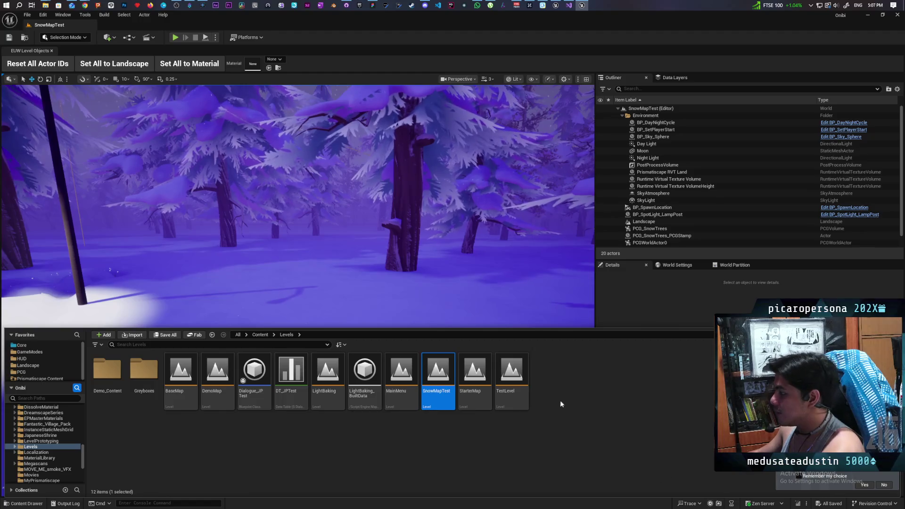
pyautogui.doubleClick(512, 380)
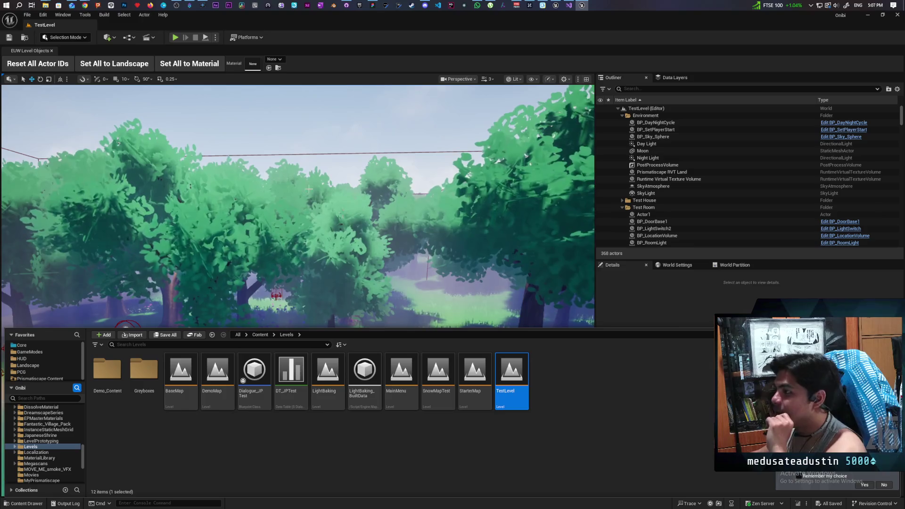
pyautogui.click(129, 37)
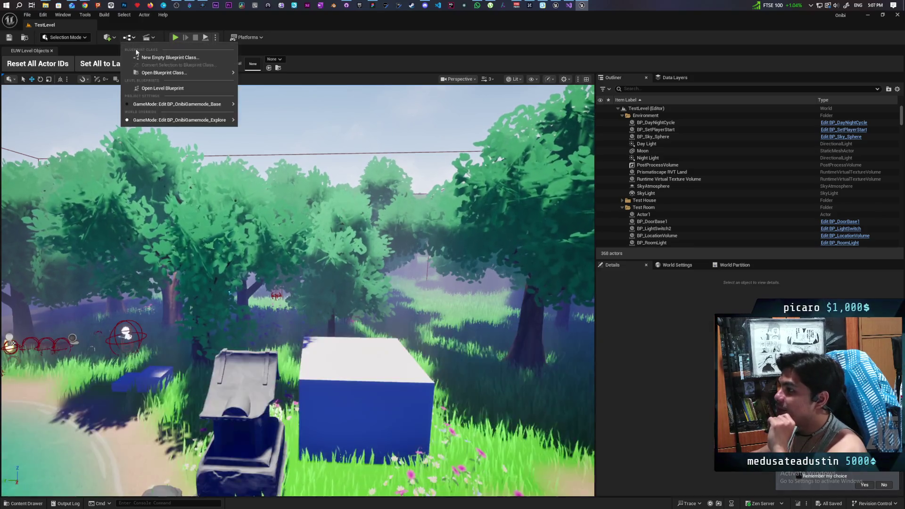
pyautogui.click(180, 92)
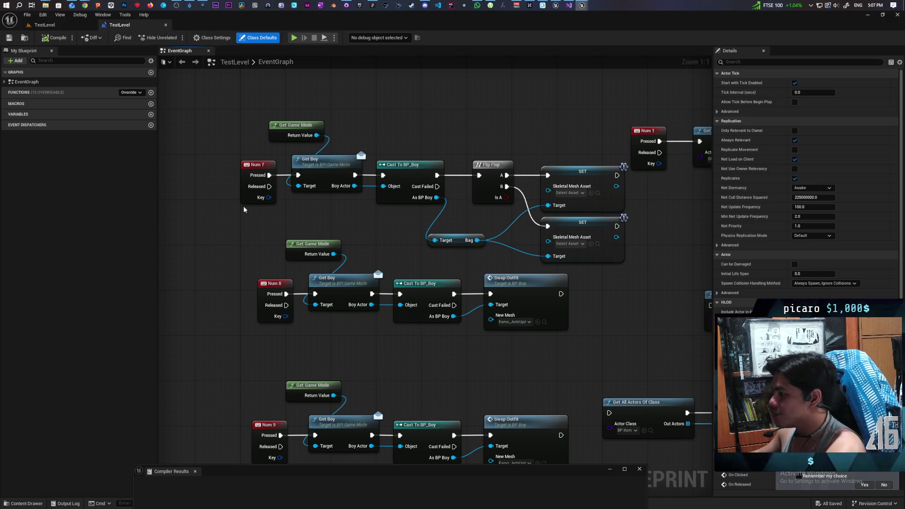
# Step: Select the Num 8 and Num 9 event groups with their cast and Swap Outfit nodes
pyautogui.scroll(-3, 229, 236)
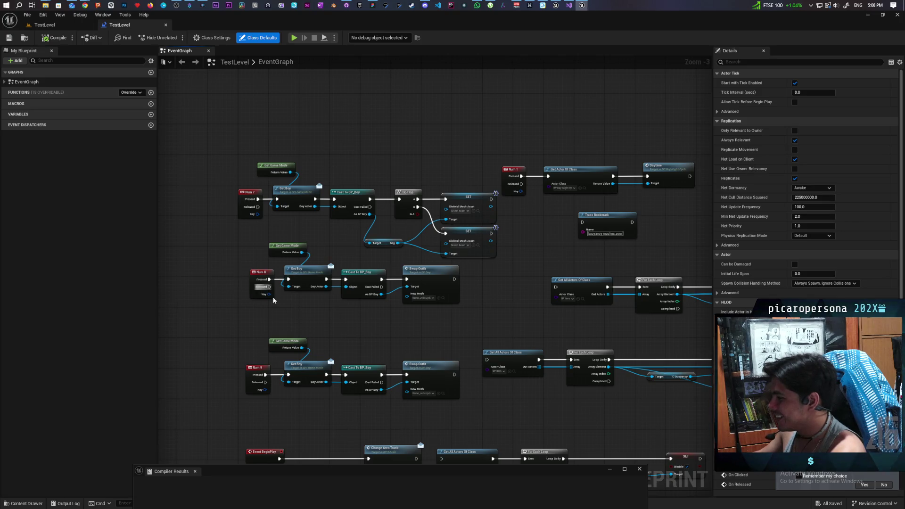
pyautogui.scroll(3, 301, 309)
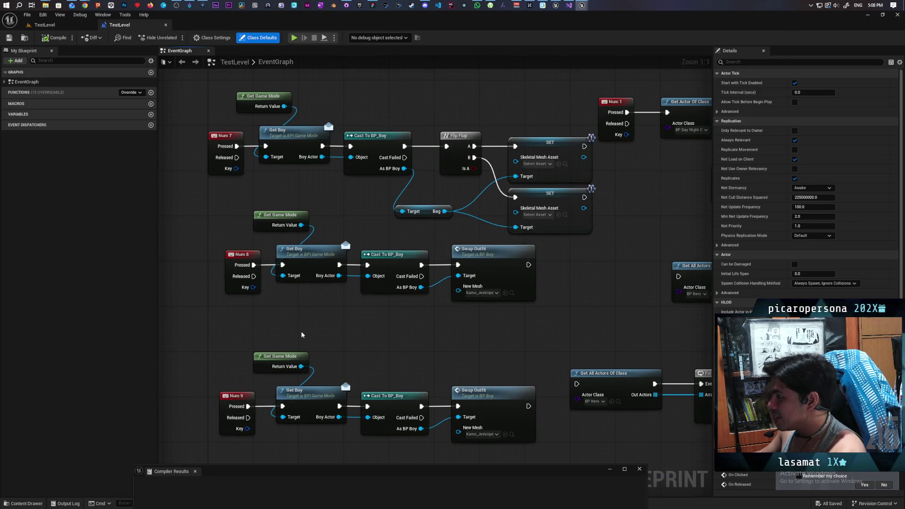
pyautogui.scroll(-1, 301, 332)
pyautogui.moveTo(197, 236); pyautogui.dragTo(303, 398)
pyautogui.moveTo(534, 276); pyautogui.dragTo(386, 413)
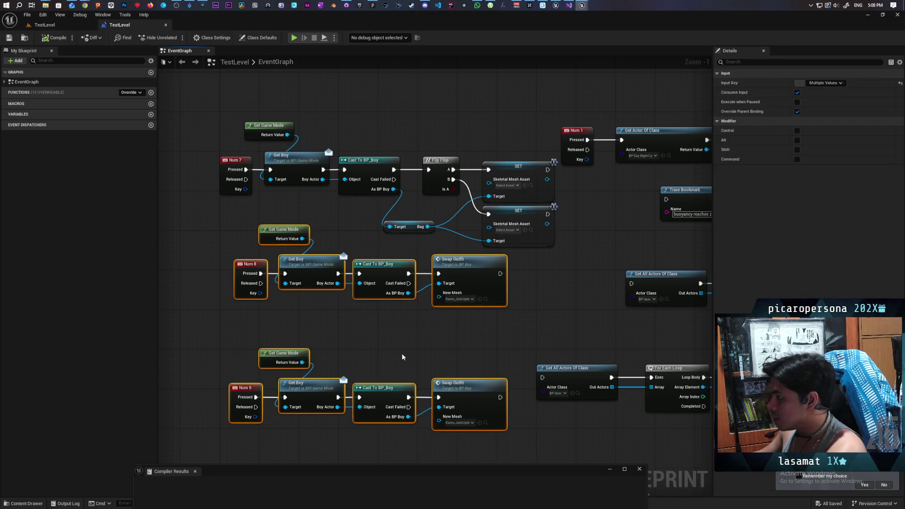
# Step: Return to the level view, reload SnowMapTest, and open its Level Blueprint
pyautogui.click(37, 26)
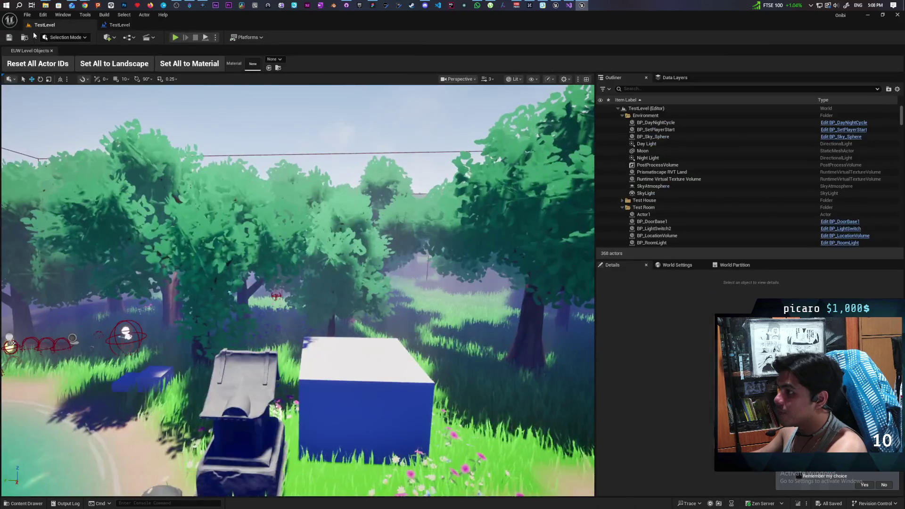
pyautogui.hotkey('ctrl', 'space')
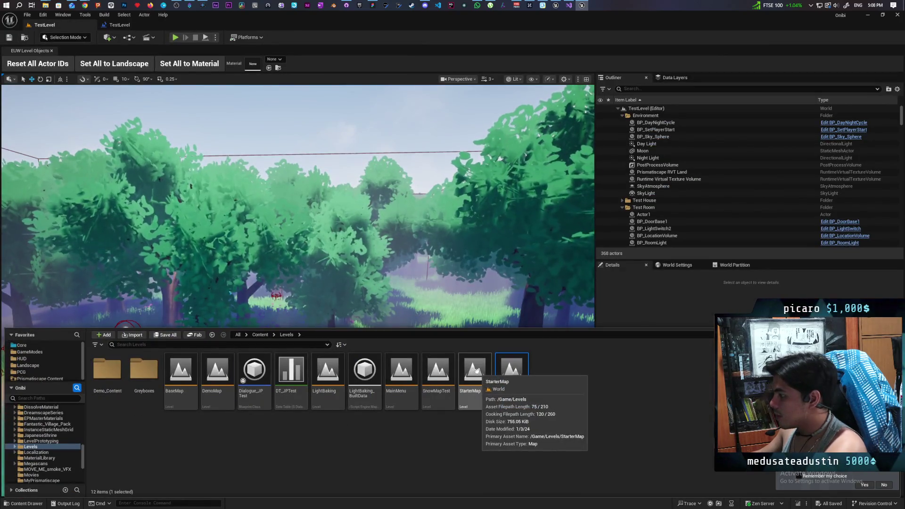
pyautogui.click(446, 370)
pyautogui.doubleClick(446, 370)
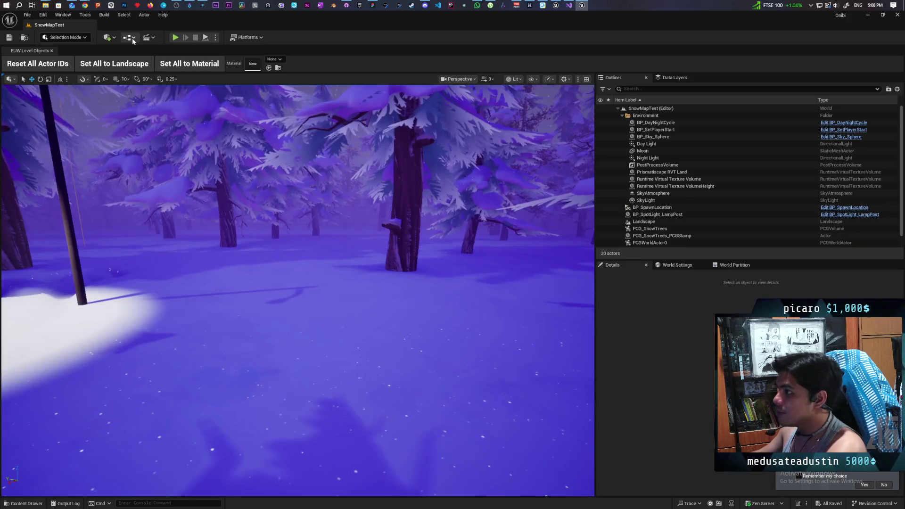
pyautogui.click(132, 41)
pyautogui.click(159, 87)
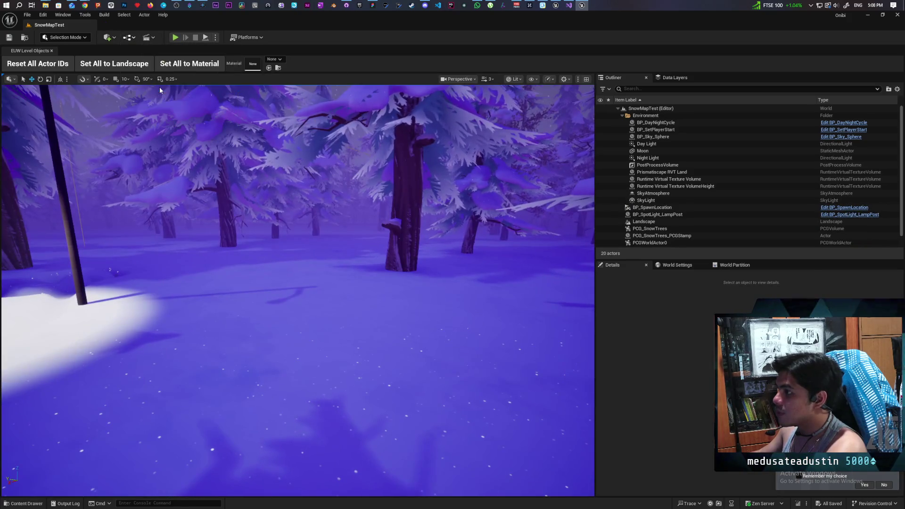
# Step: Paste the Num 8 and Num 9 Swap Outfit chains into SnowMapTest's blueprint, compile and save
pyautogui.scroll(-3, 471, 203)
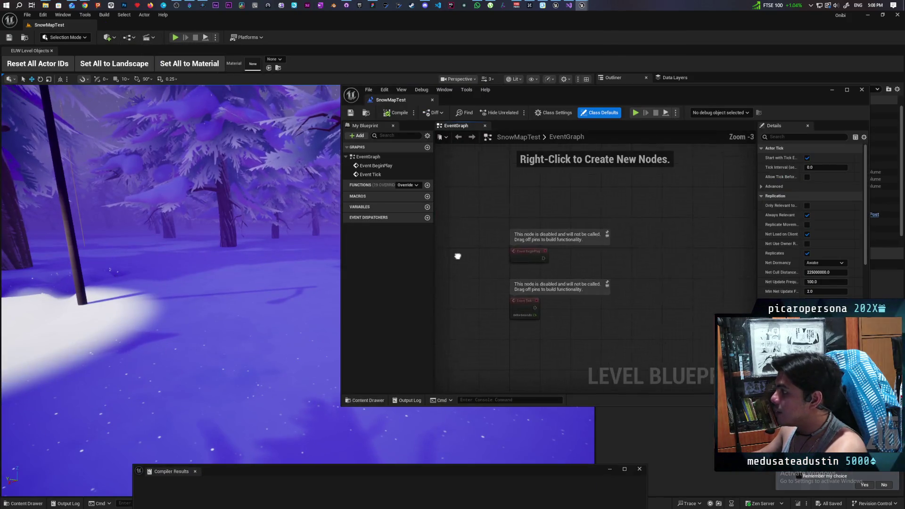
pyautogui.hotkey('ctrl', 'v')
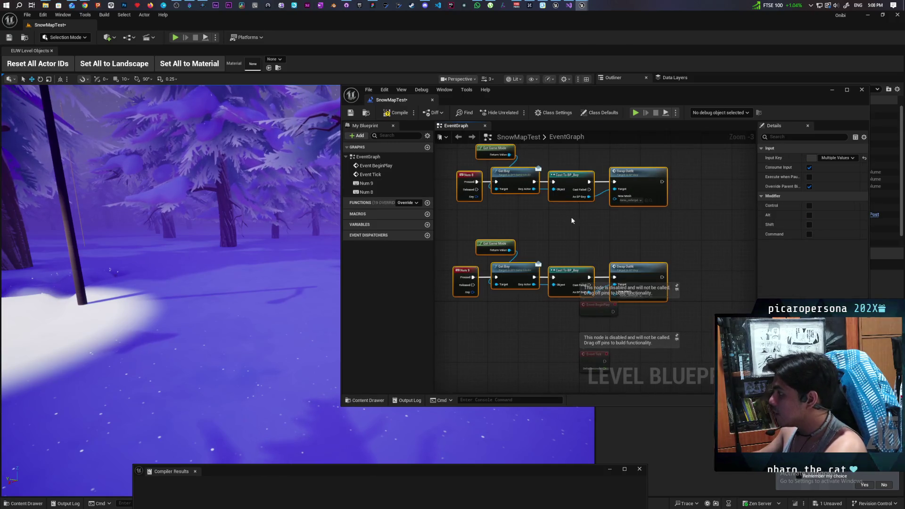
pyautogui.click(390, 114)
pyautogui.hotkey('ctrl', 's')
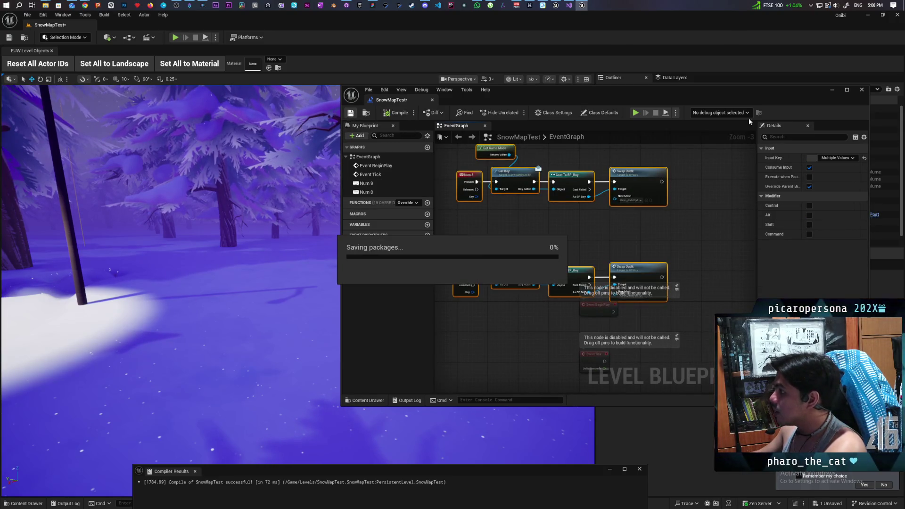
pyautogui.click(832, 90)
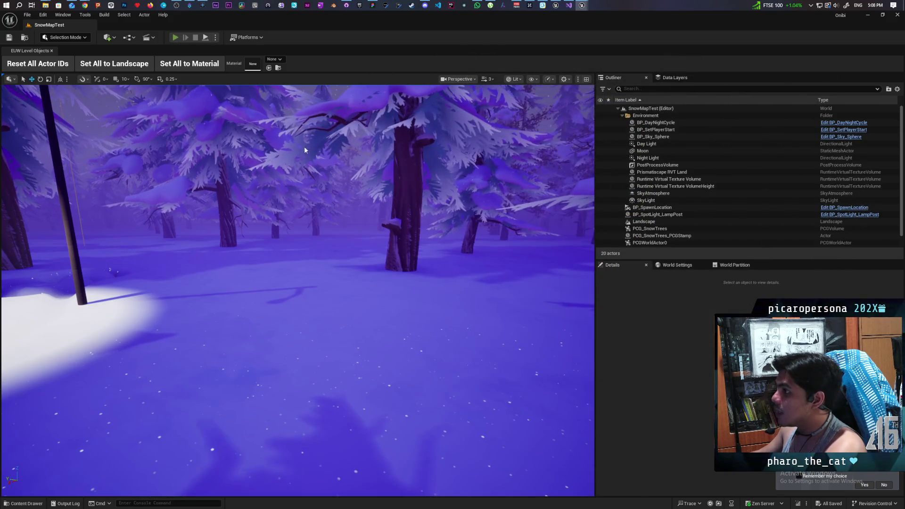
pyautogui.hotkey('alt', 'p')
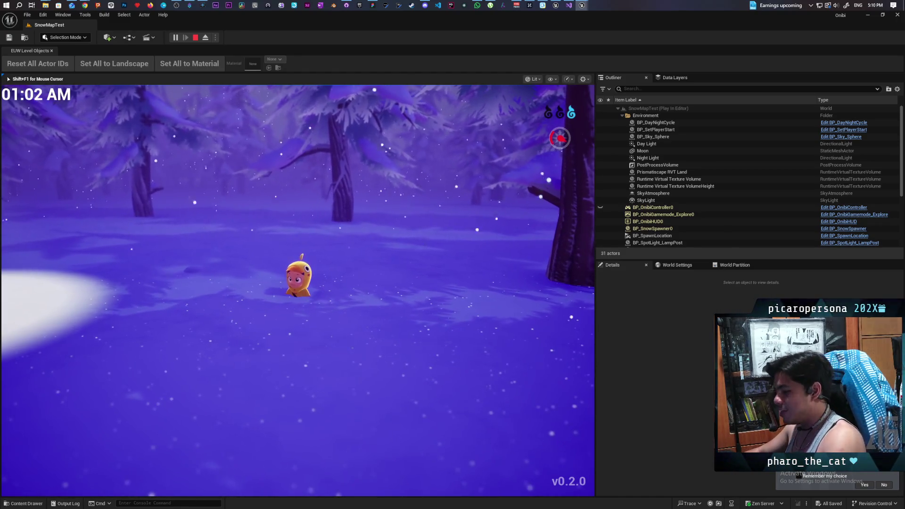
# Step: Walk the character forward and left through the snow, end the playtest, and bring up Instagram
pyautogui.press('w')
pyautogui.press('a')
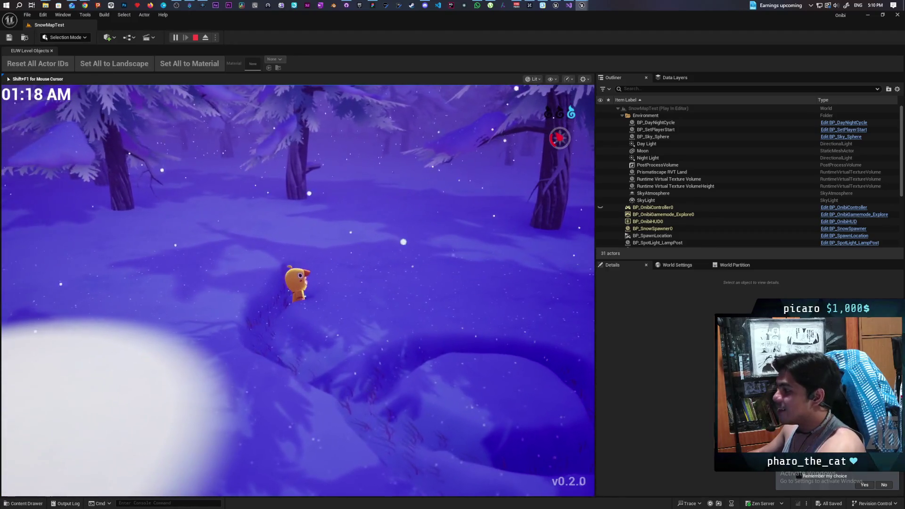
pyautogui.press('Escape')
pyautogui.moveTo(84, 5)
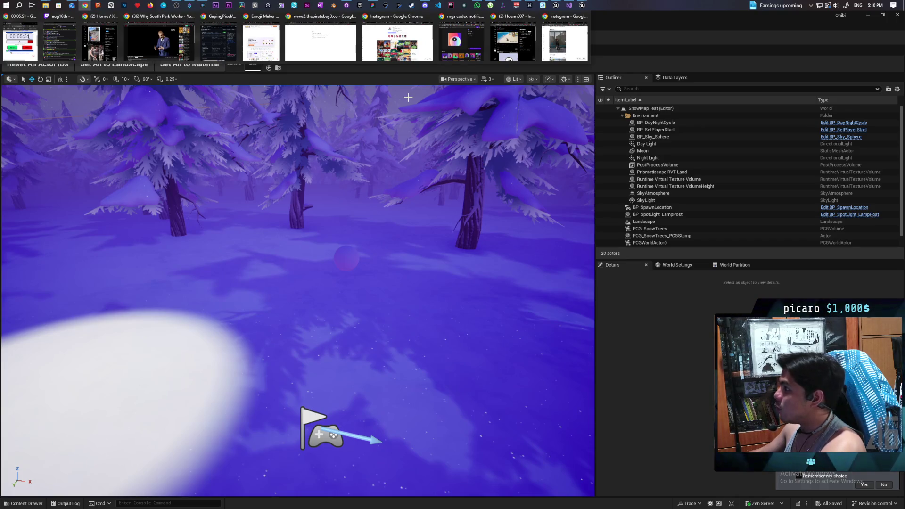
pyautogui.click(405, 42)
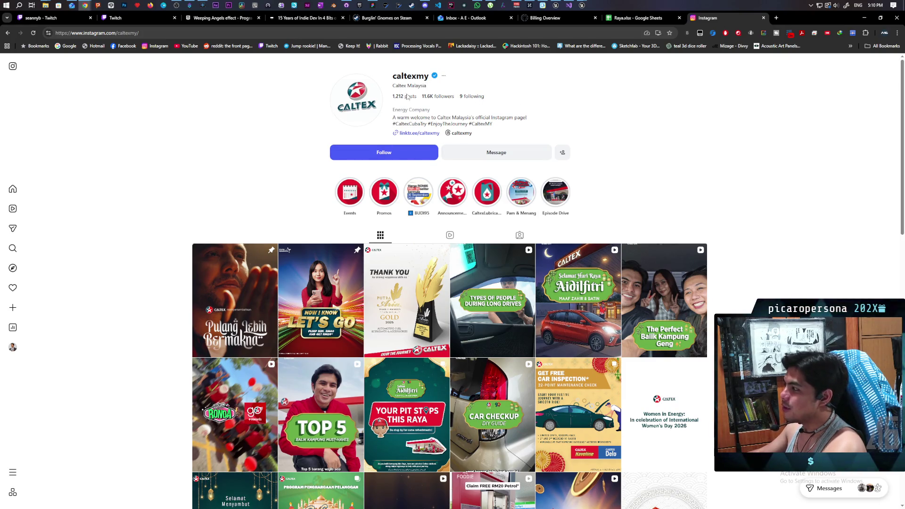
# Step: Watch Caltex's Car Checkup DIY Guide reel with sound on, then close it
pyautogui.scroll(-2, 403, 95)
pyautogui.scroll(-1, 403, 95)
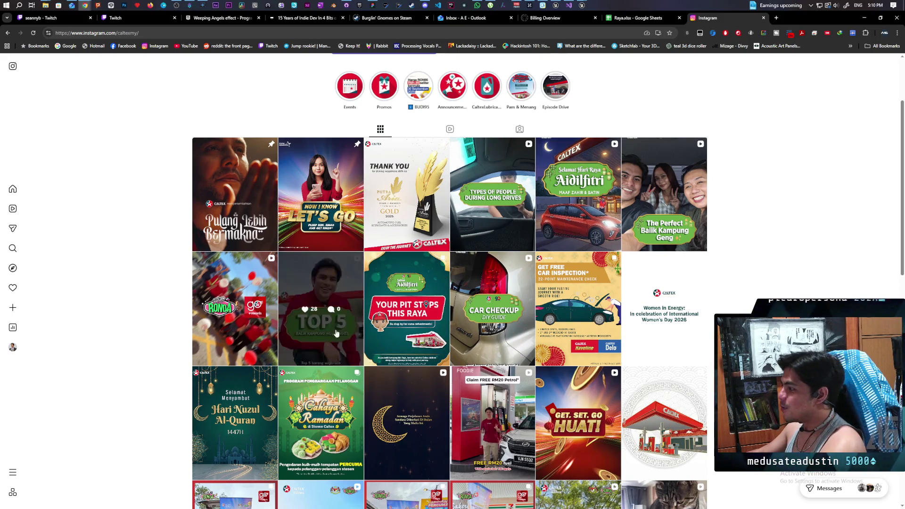
pyautogui.click(485, 278)
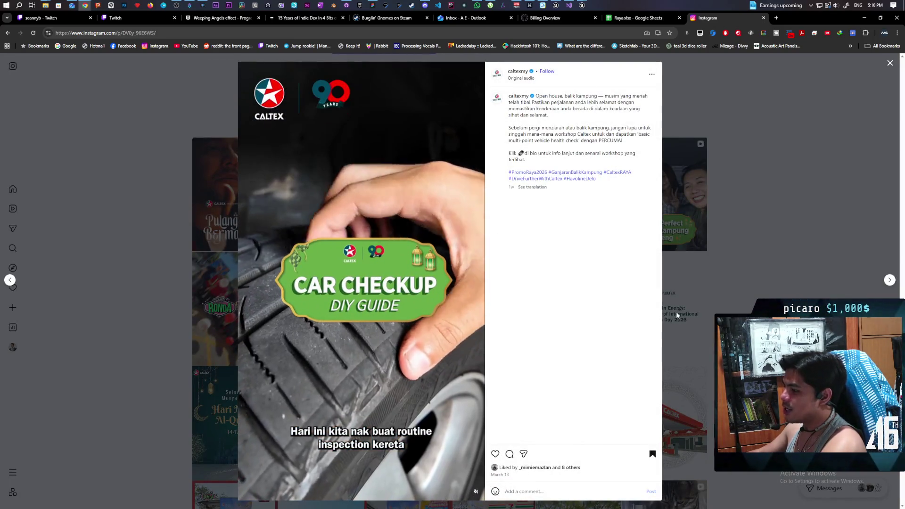
pyautogui.click(476, 492)
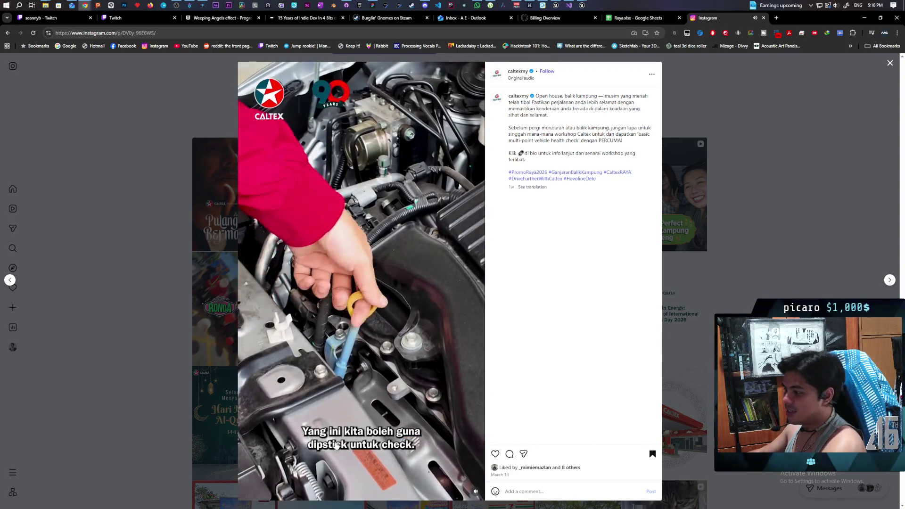
pyautogui.click(735, 91)
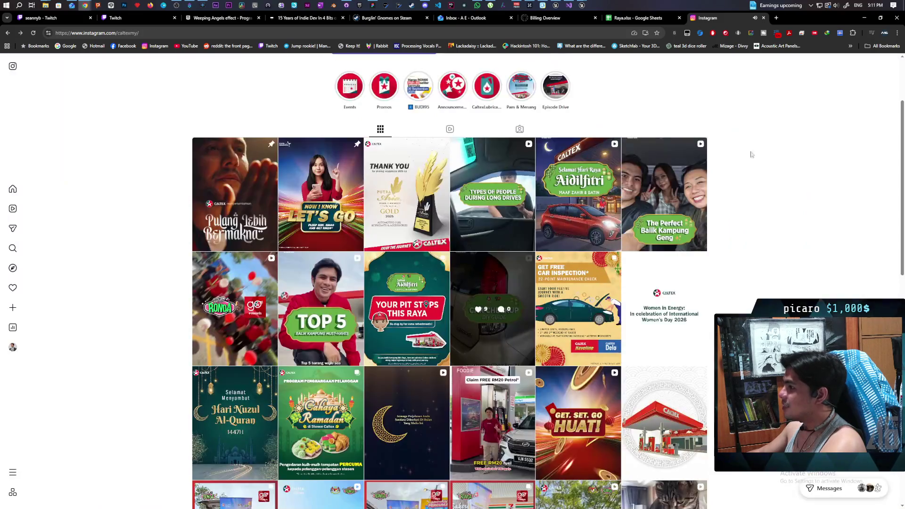
# Step: Open and close the Perfect Balik Kampung Geng and Types of People posts, then minimize Chrome
pyautogui.click(666, 172)
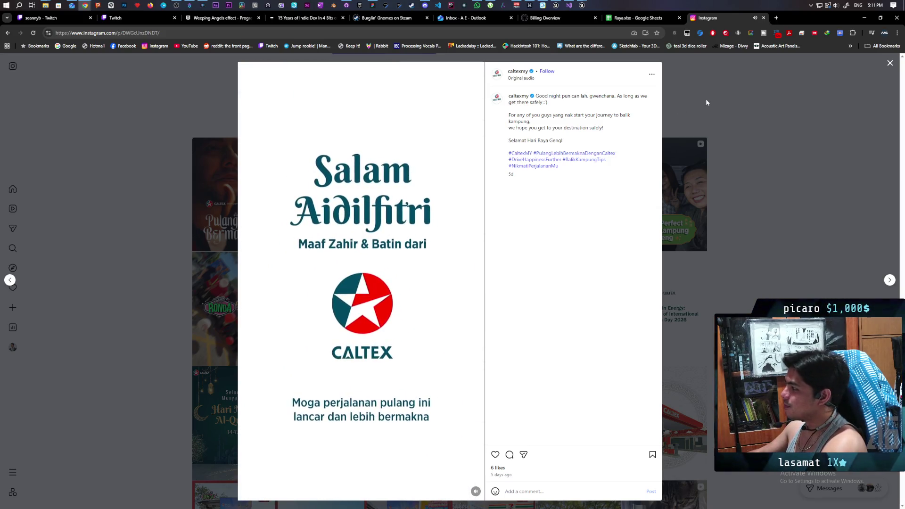
pyautogui.click(889, 64)
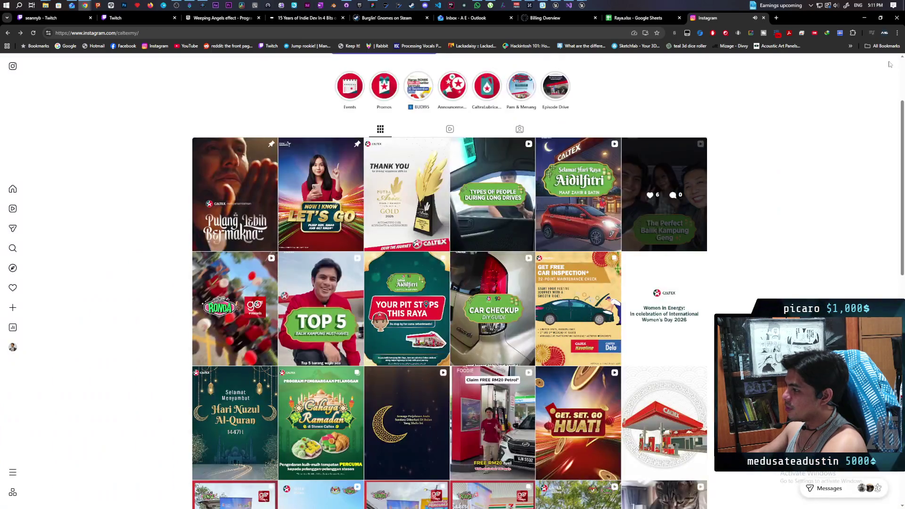
pyautogui.click(498, 170)
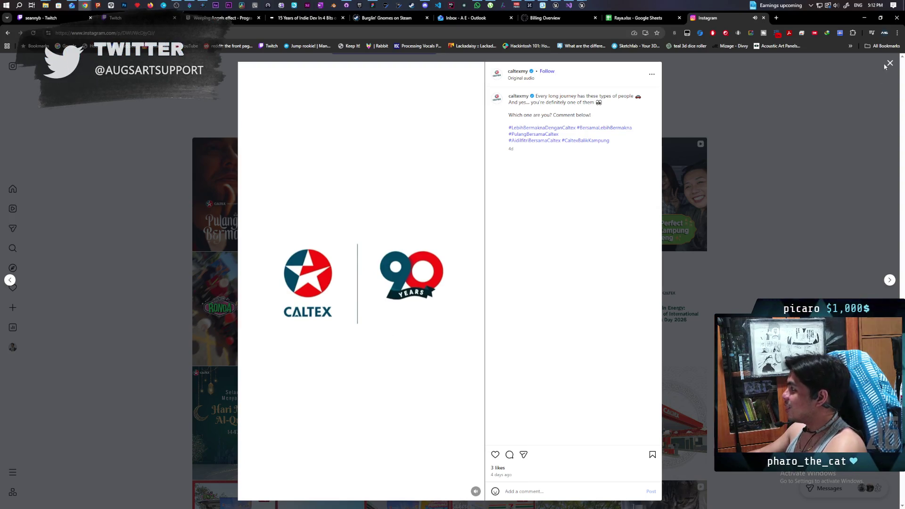
pyautogui.click(843, 141)
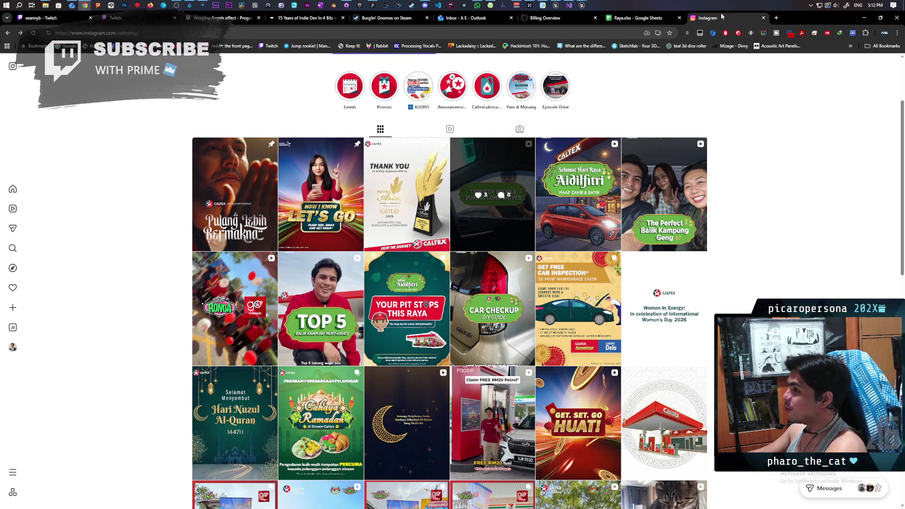
pyautogui.click(863, 18)
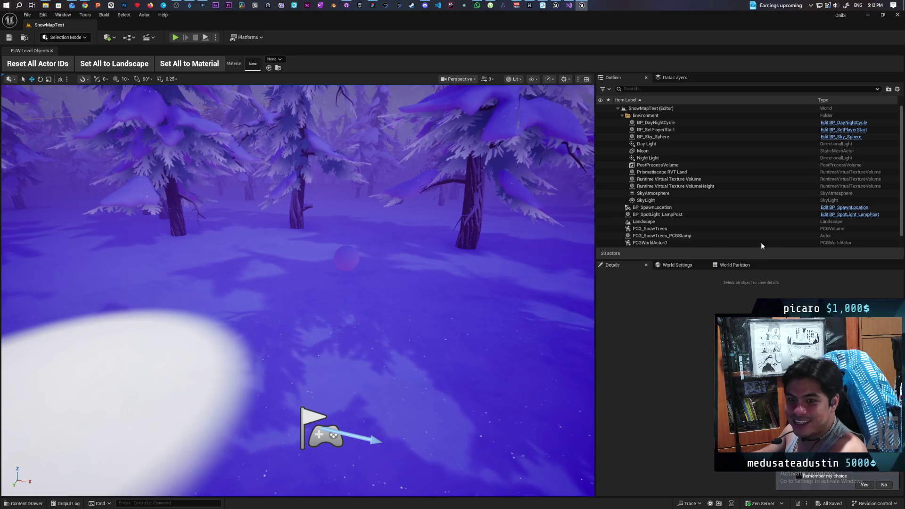
pyautogui.click(872, 18)
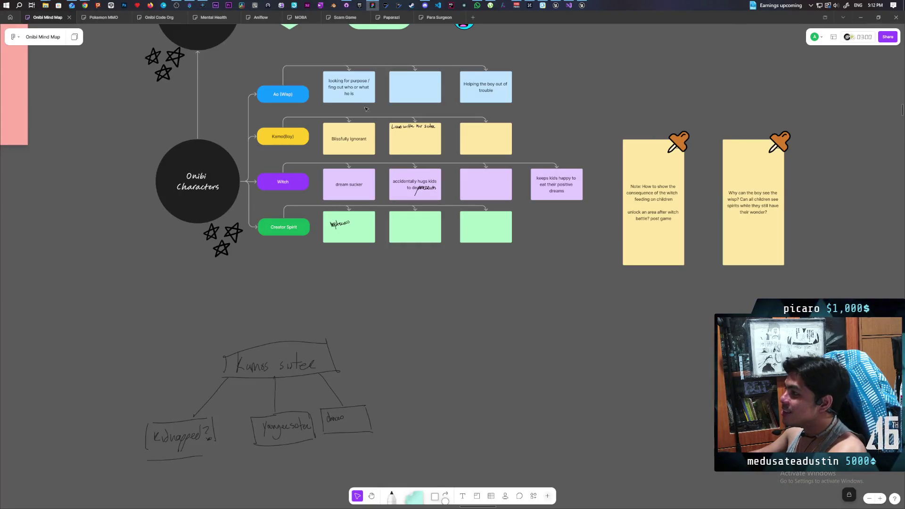
pyautogui.click(583, 7)
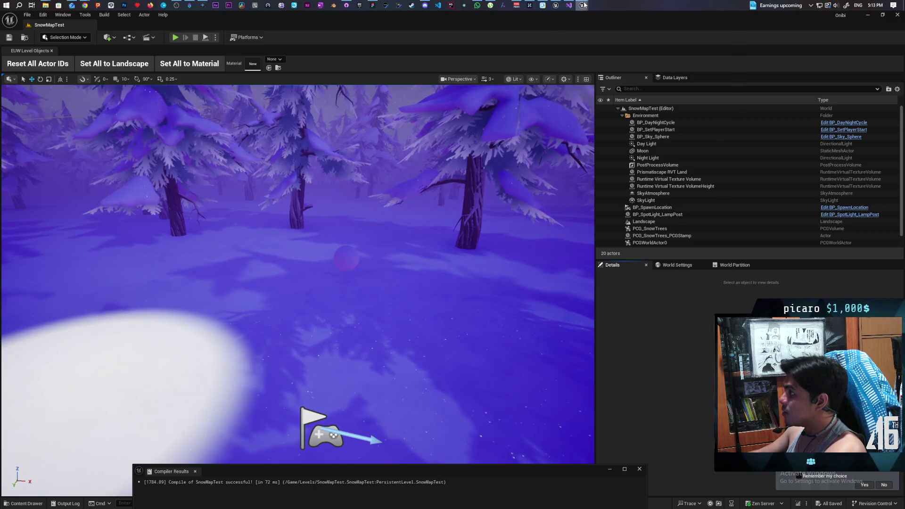
# Step: Close the two extra Unreal windows and open the TempleMap level from the Greyboxes folder
pyautogui.moveTo(584, 5)
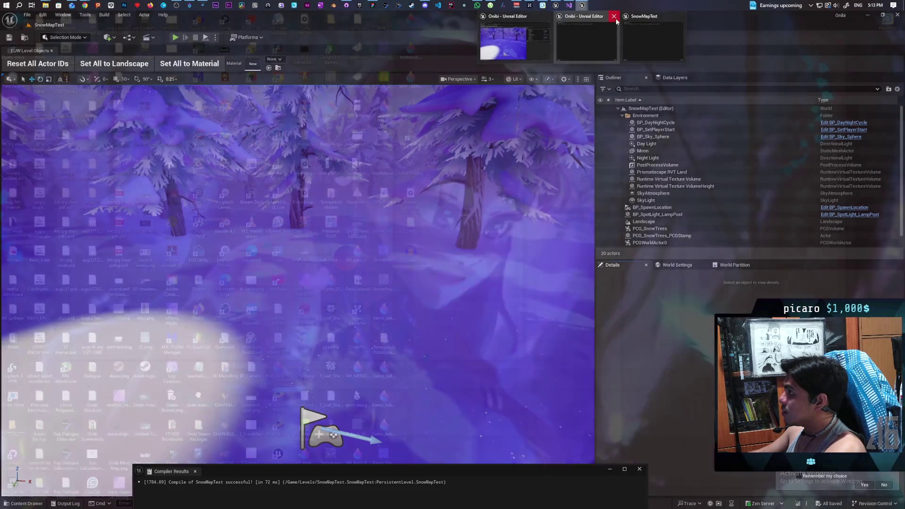
pyautogui.click(612, 16)
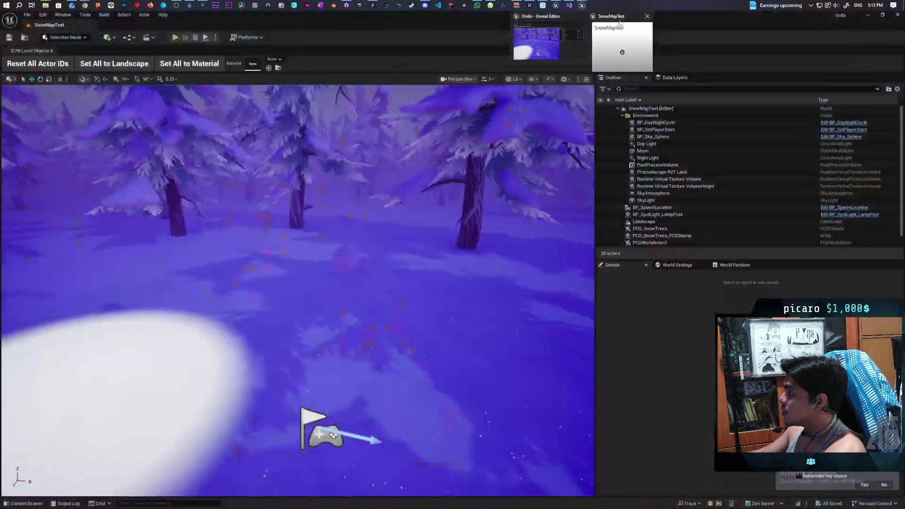
pyautogui.click(647, 16)
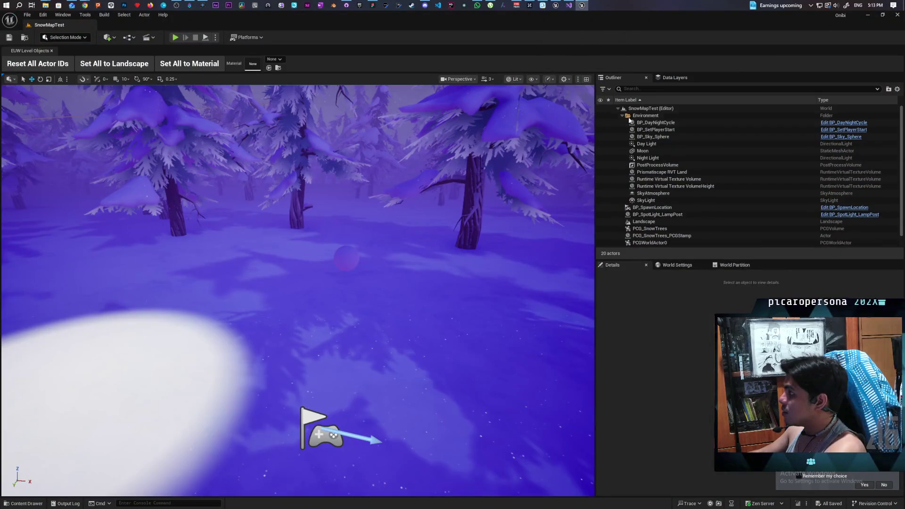
pyautogui.click(24, 38)
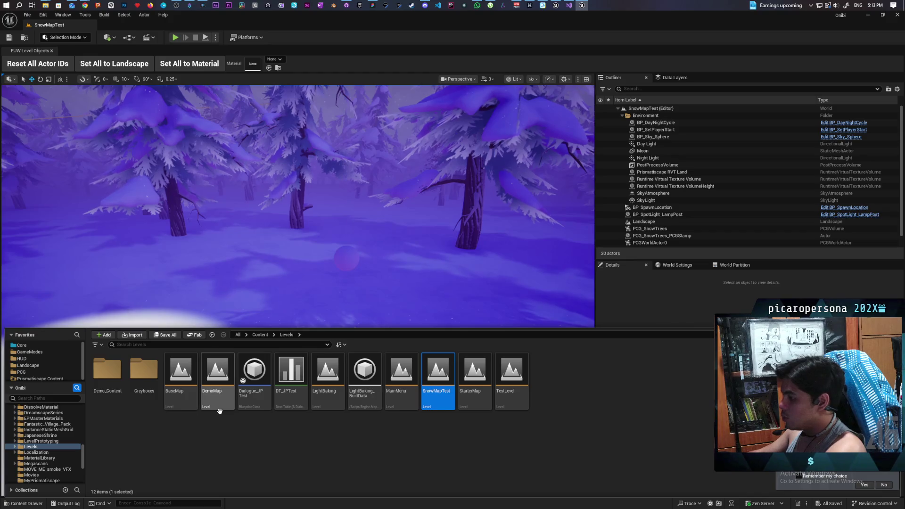
pyautogui.moveTo(219, 411)
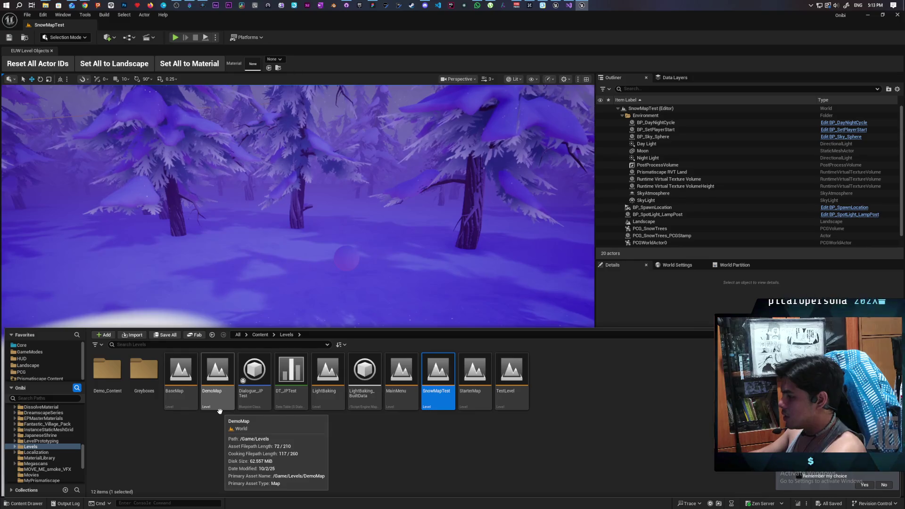
pyautogui.doubleClick(151, 373)
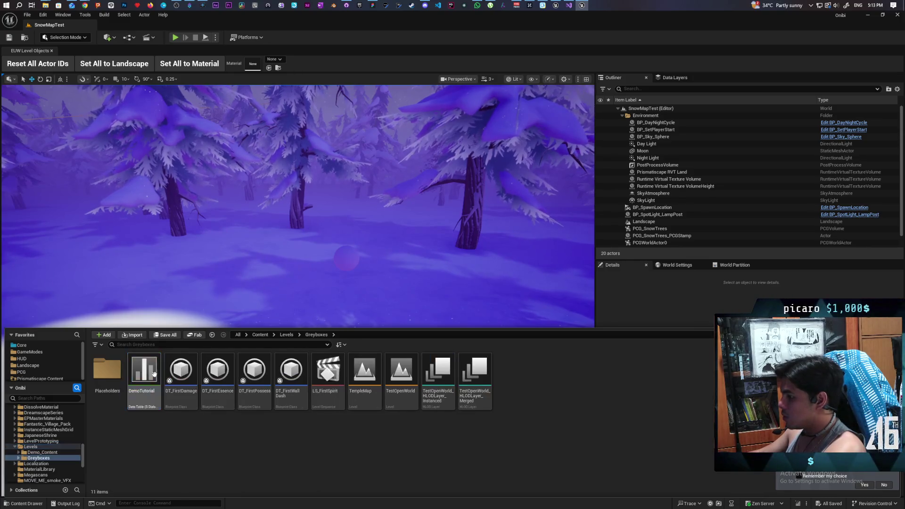
pyautogui.doubleClick(369, 404)
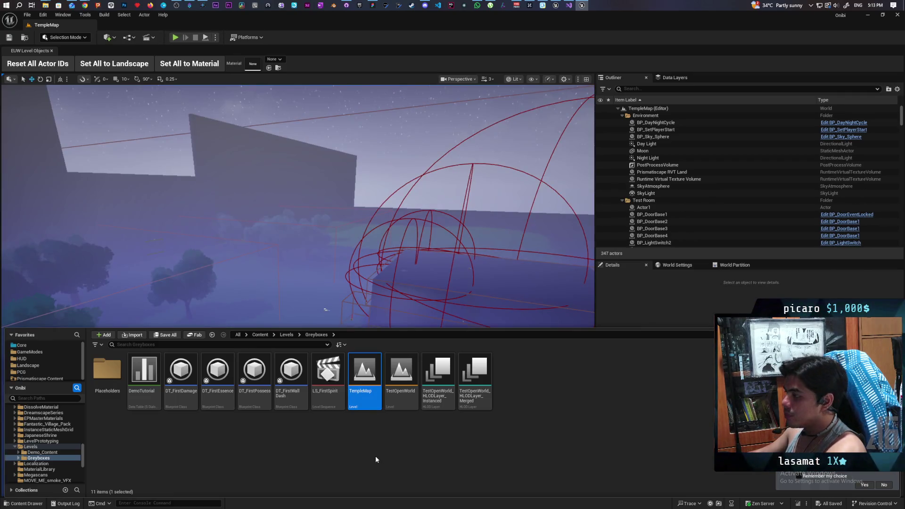
# Step: Tilt the view down, show World Settings with GameMode Override BP_OnibiGameMode, and save the map
pyautogui.moveTo(410, 195); pyautogui.dragTo(410, 283)
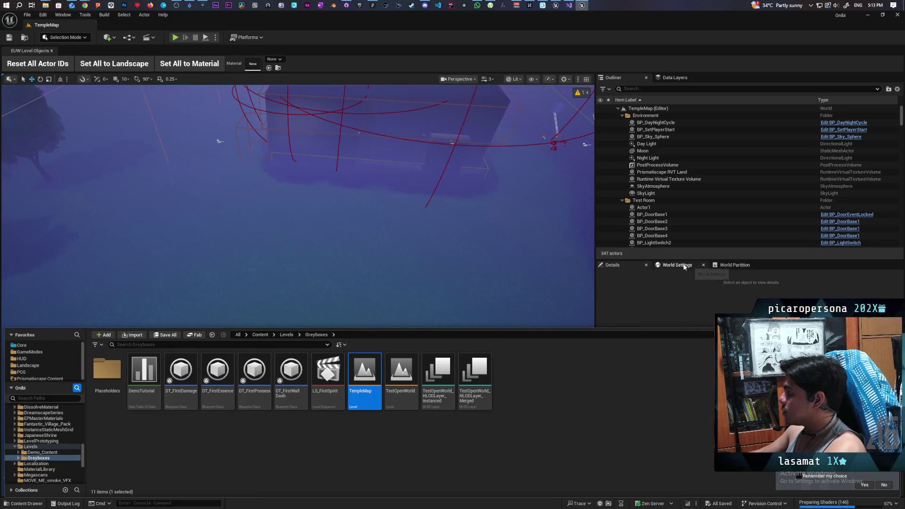
pyautogui.click(683, 266)
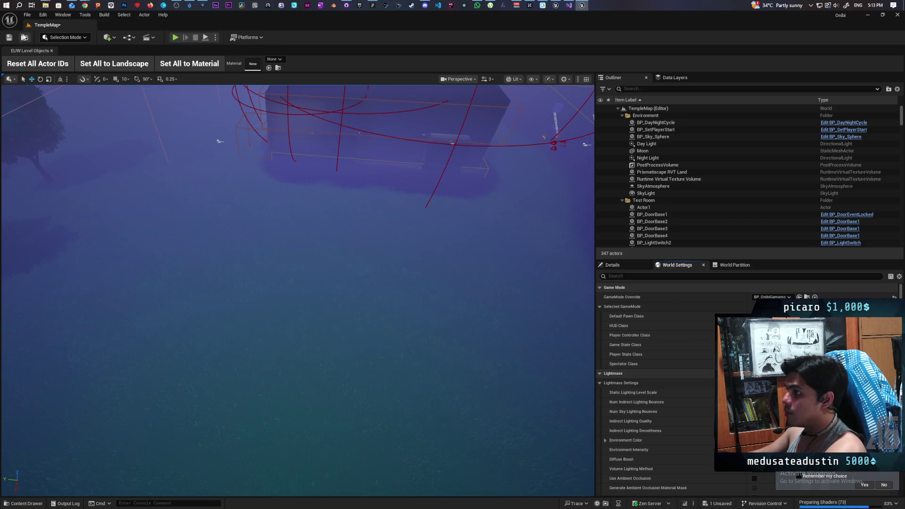
pyautogui.click(15, 40)
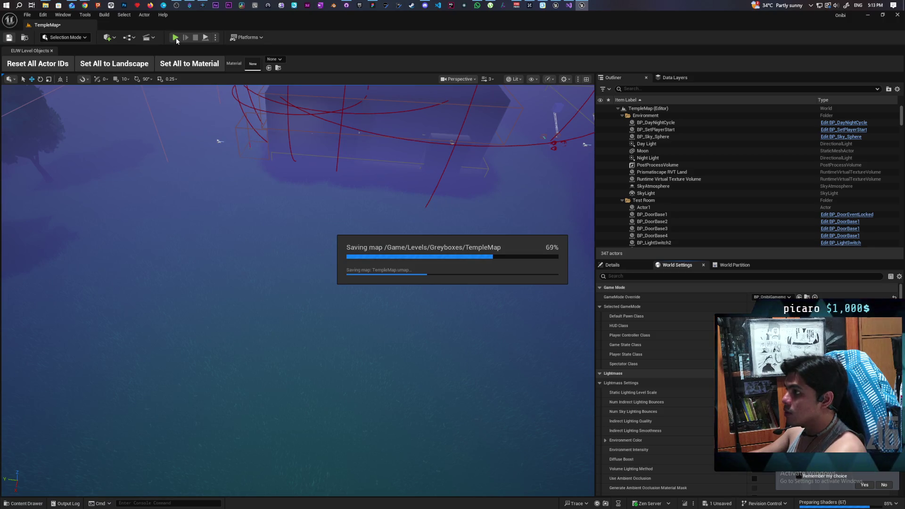
# Step: Play-test TempleMap in the editor, interact with the glowing wisp, then stop the session
pyautogui.click(176, 37)
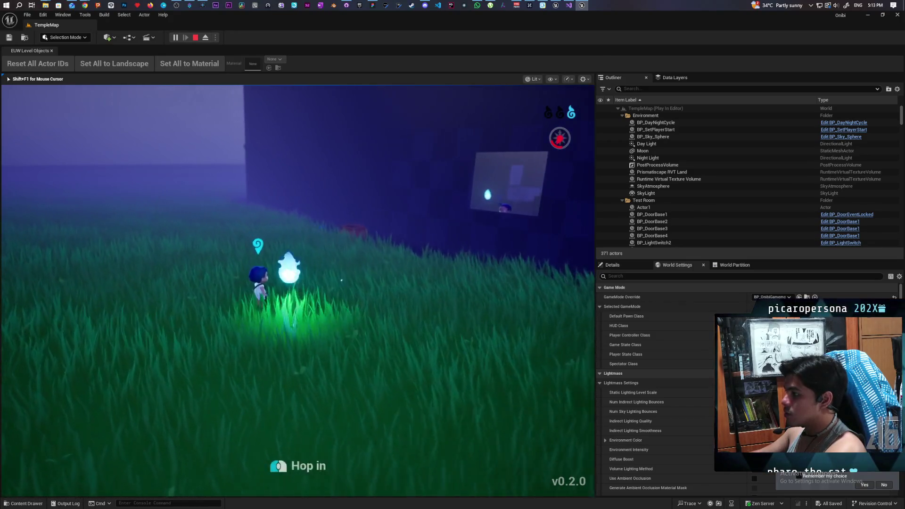
pyautogui.press('e')
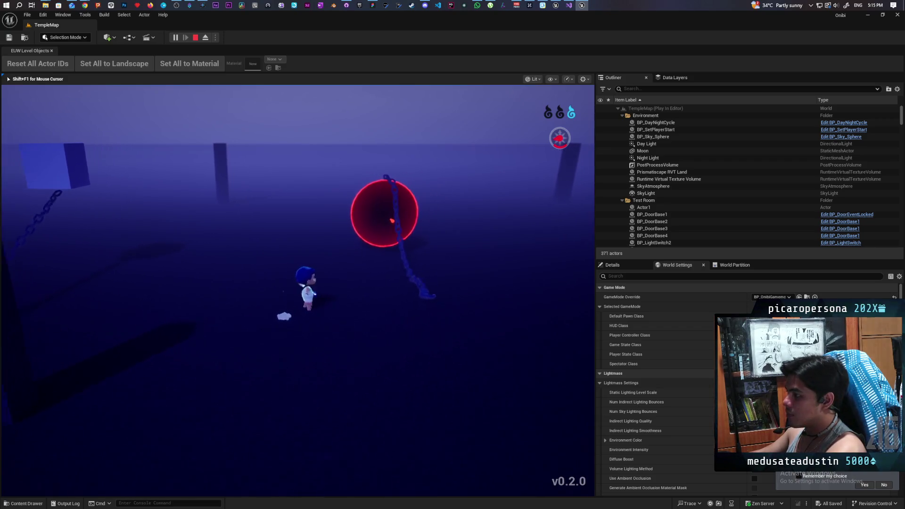
pyautogui.press('Escape')
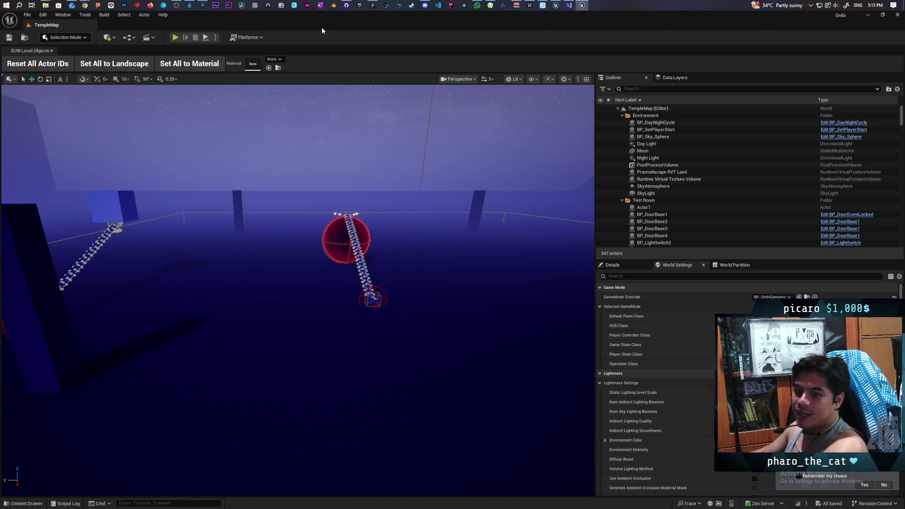
# Step: Switch to FigJam and frame the World branch with Onibi, Ghosts, Spirits and nightmare
pyautogui.click(372, 5)
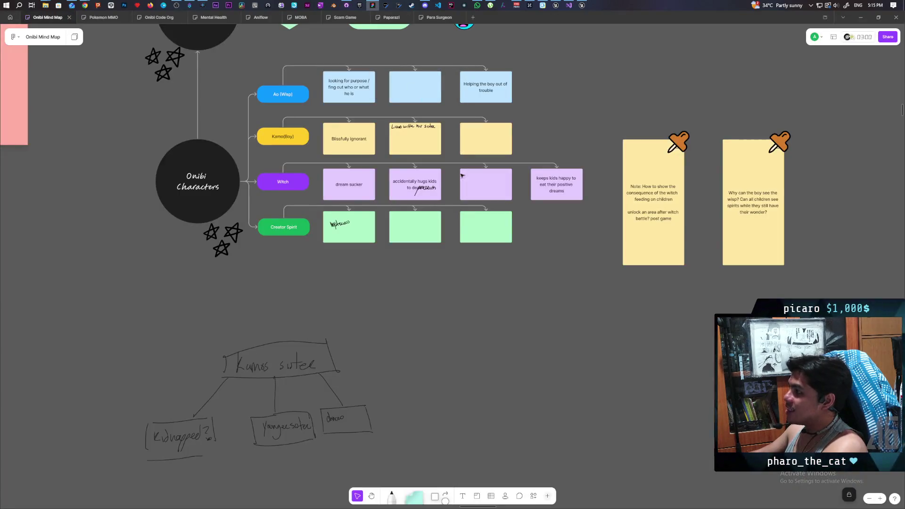
pyautogui.scroll(2, 358, 301)
pyautogui.hscroll(-1, 369, 330)
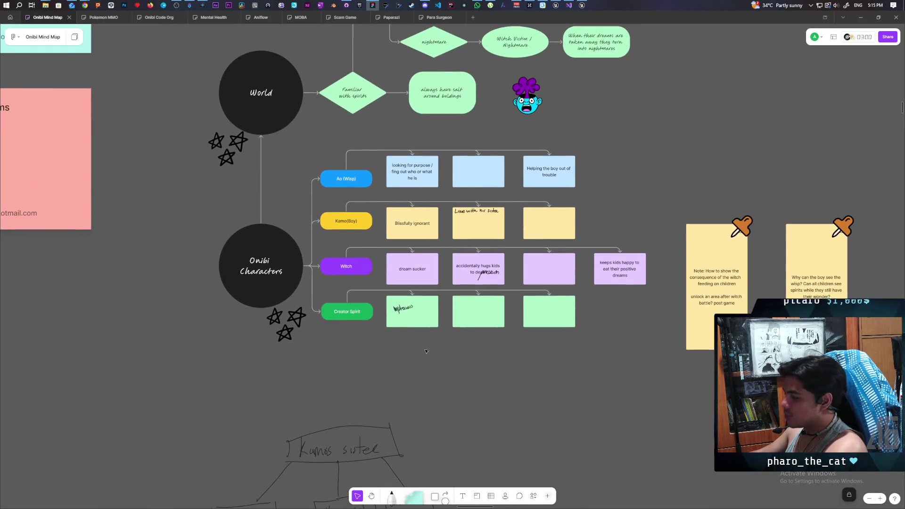
pyautogui.scroll(4, 372, 326)
pyautogui.scroll(3, 417, 238)
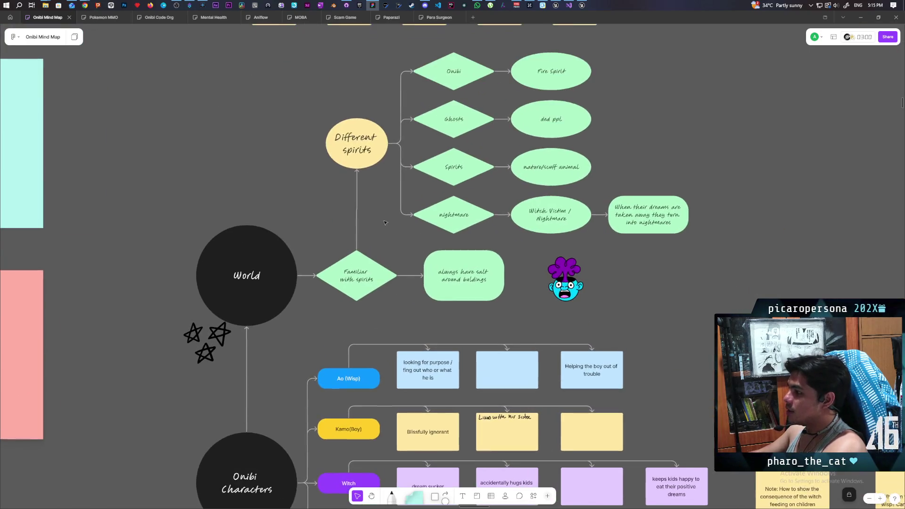
pyautogui.moveTo(567, 239)
pyautogui.mouseDown()
pyautogui.moveTo(545, 238)
pyautogui.moveTo(546, 214)
pyautogui.mouseUp()
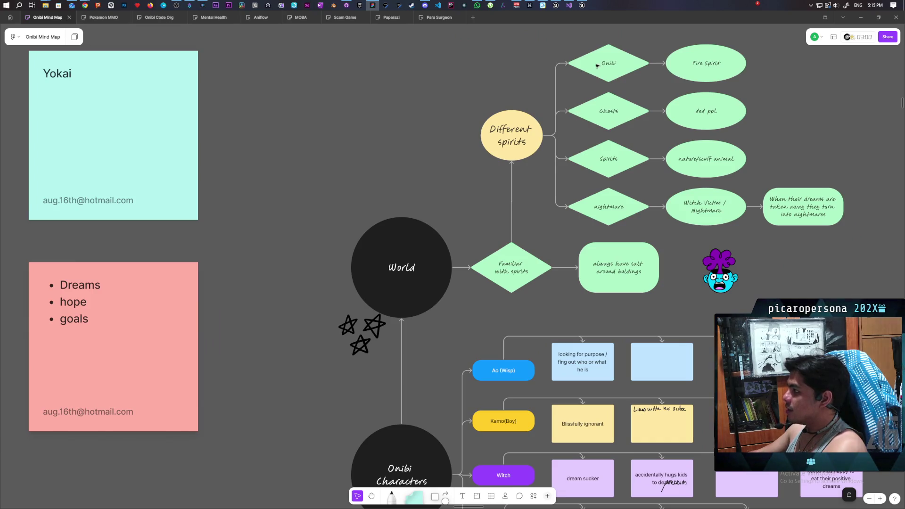
pyautogui.click(600, 119)
pyautogui.click(592, 212)
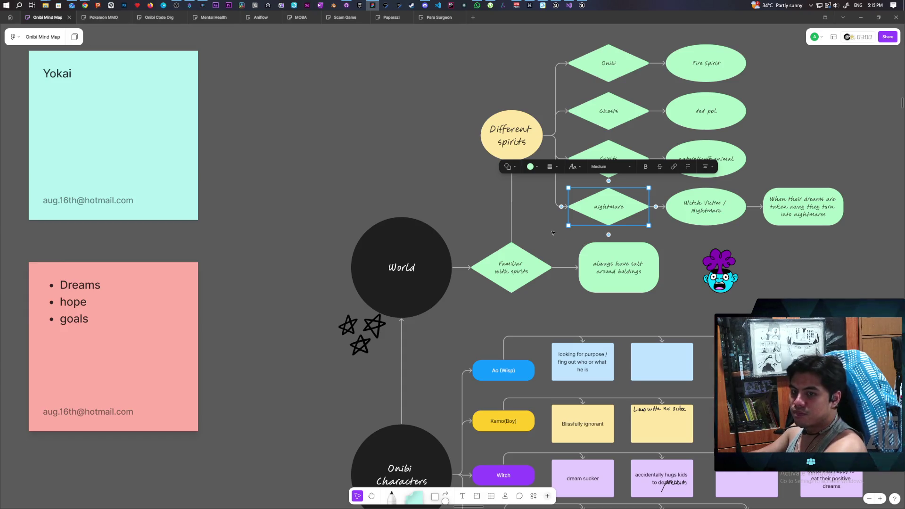
pyautogui.click(507, 234)
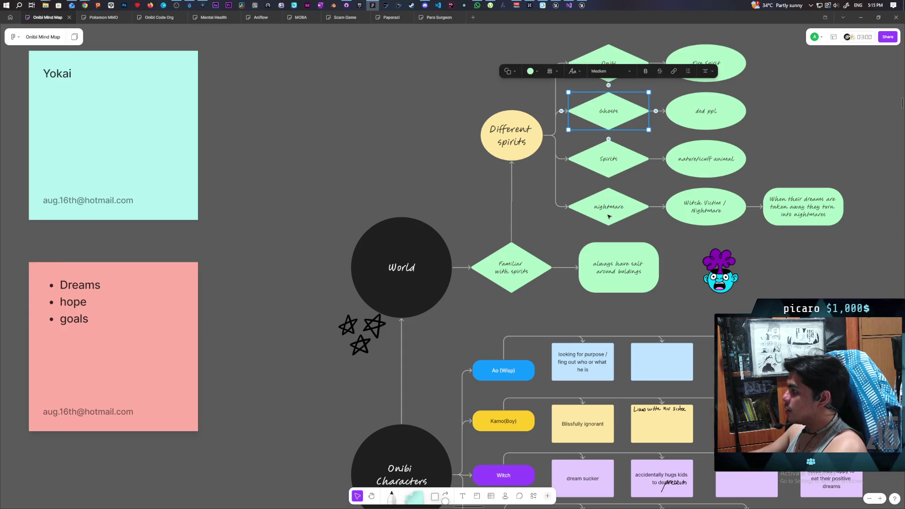
pyautogui.click(609, 217)
pyautogui.click(603, 124)
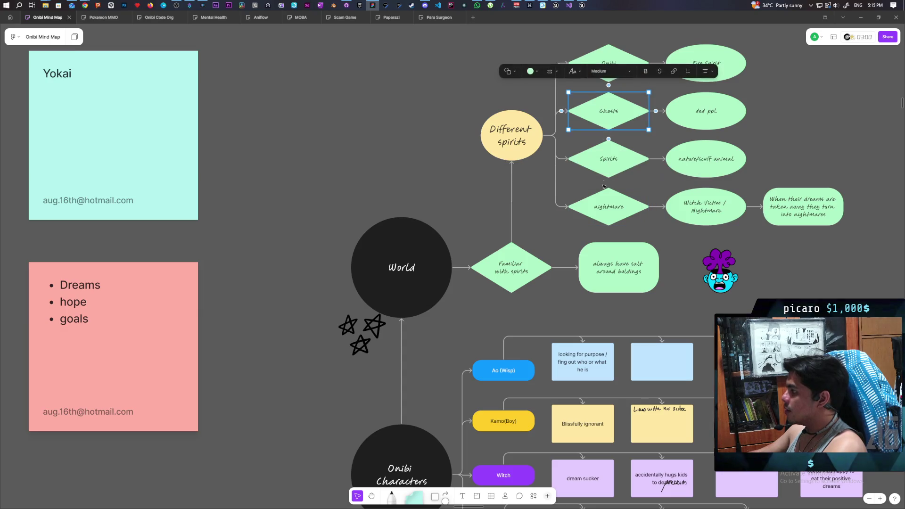
pyautogui.click(608, 208)
pyautogui.click(603, 124)
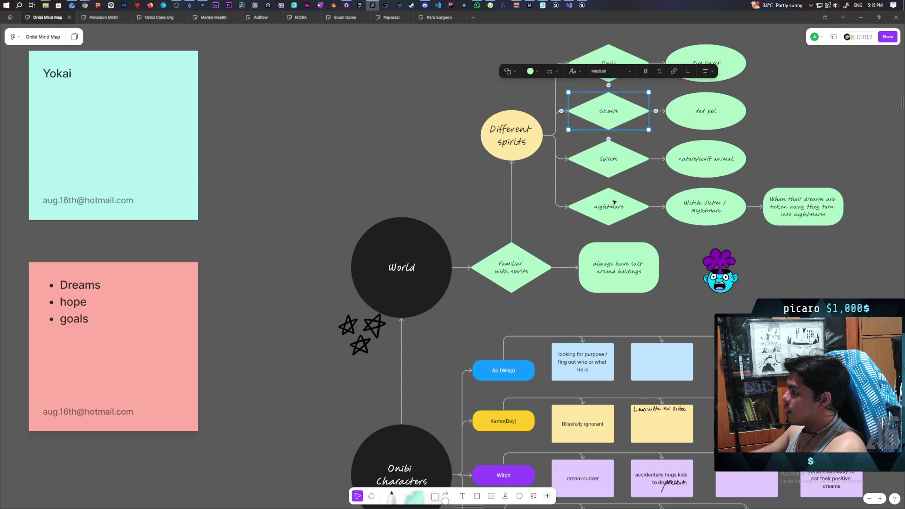
pyautogui.click(604, 125)
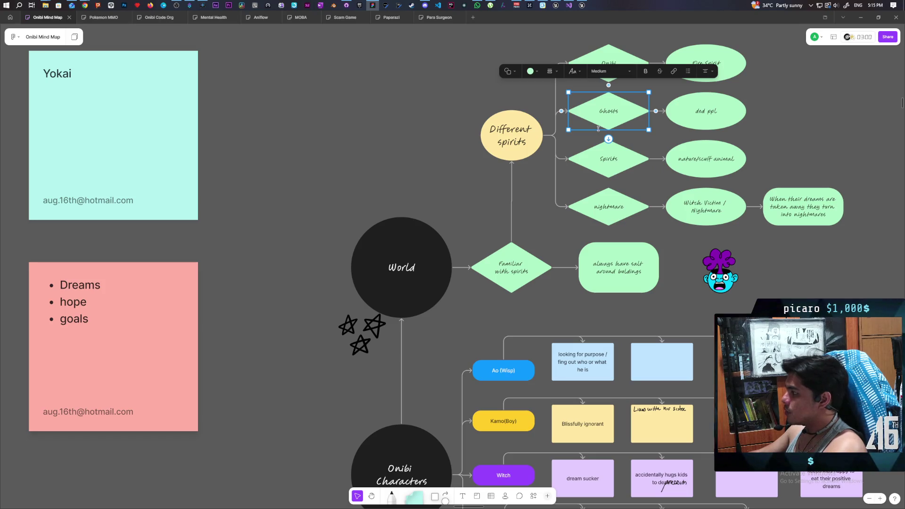
pyautogui.click(571, 112)
pyautogui.click(607, 118)
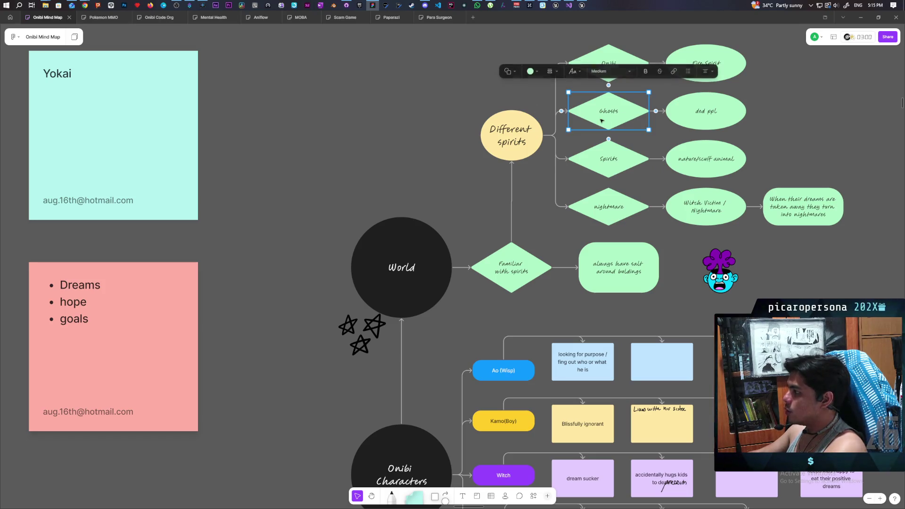
pyautogui.click(577, 223)
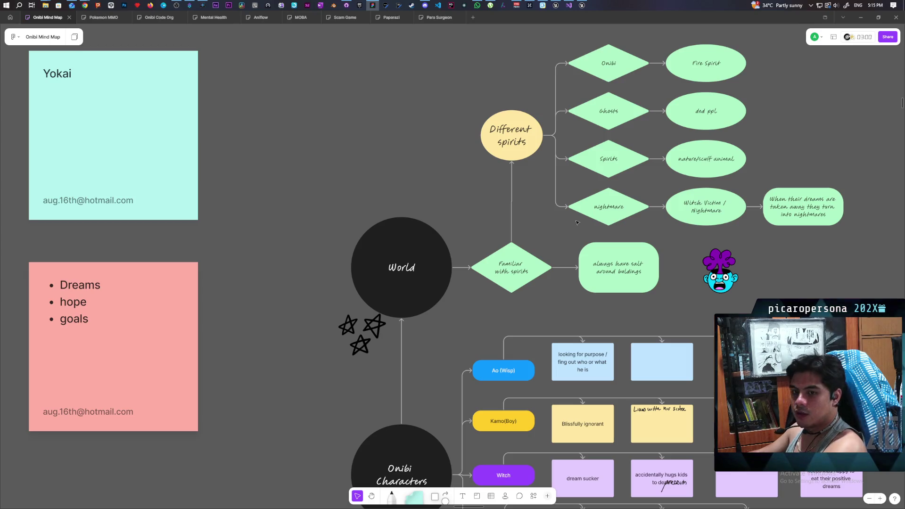
pyautogui.click(593, 211)
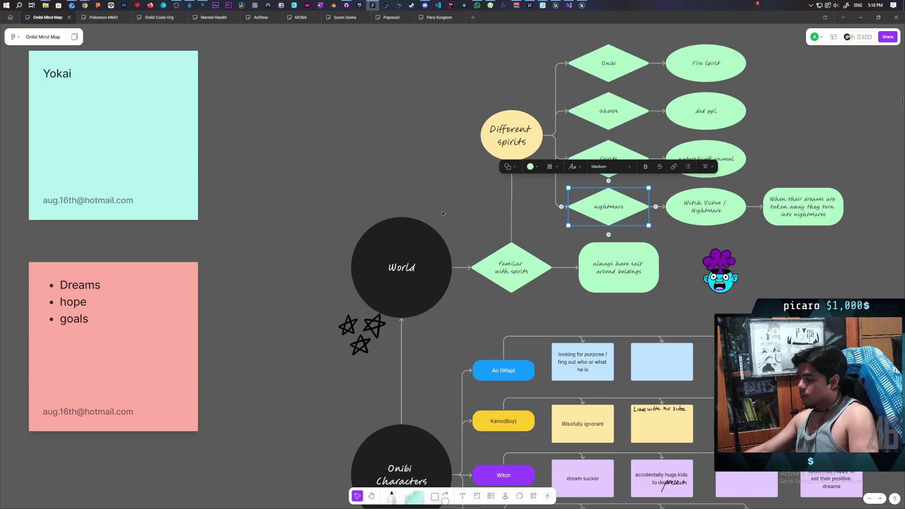
pyautogui.click(603, 239)
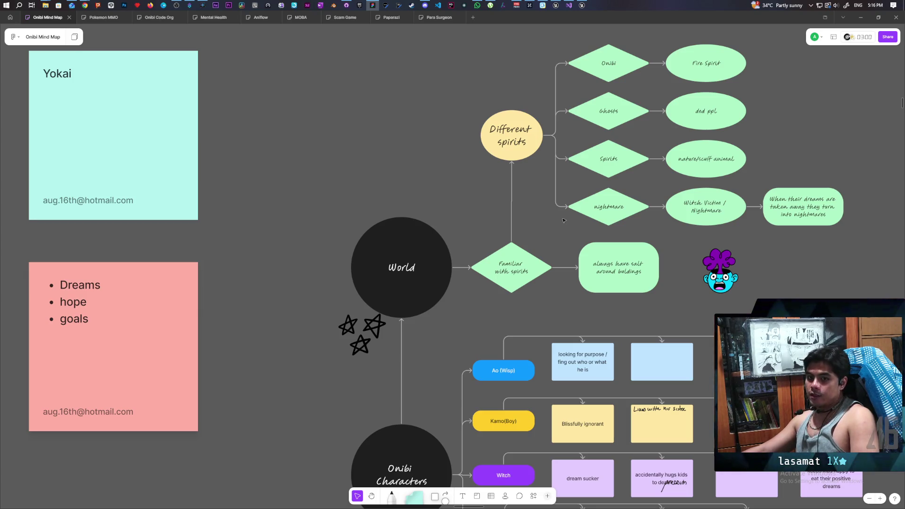
pyautogui.click(608, 113)
pyautogui.click(615, 204)
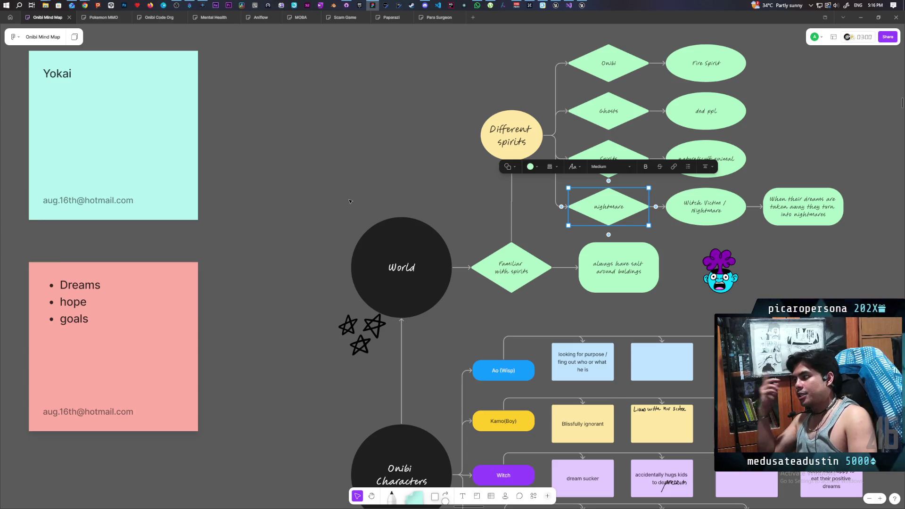
pyautogui.click(416, 138)
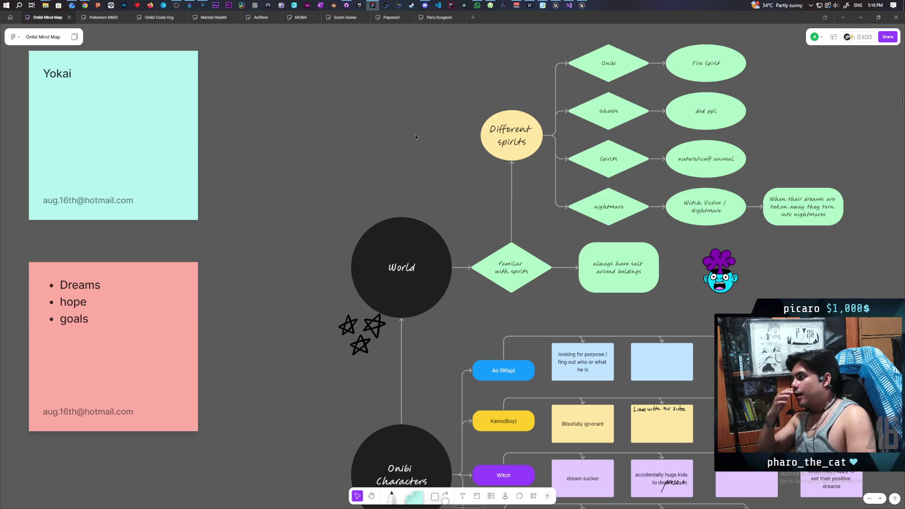
pyautogui.click(620, 173)
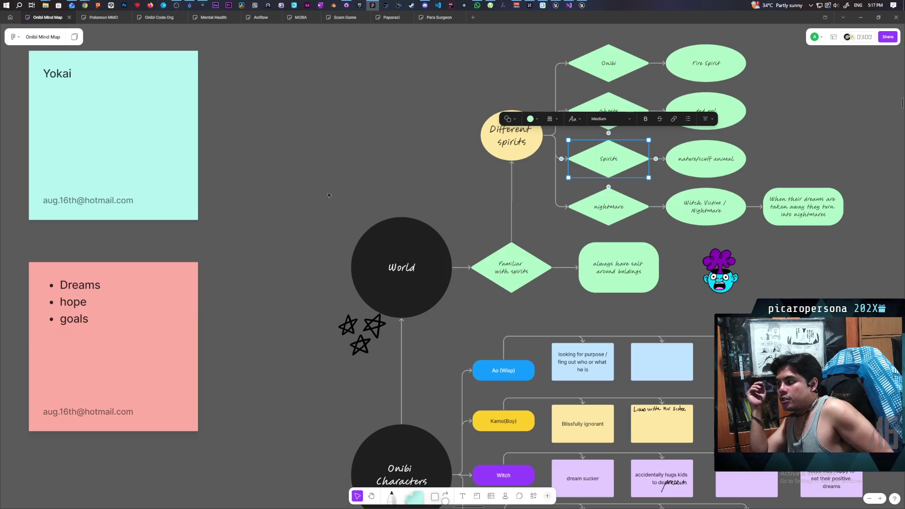
pyautogui.click(63, 153)
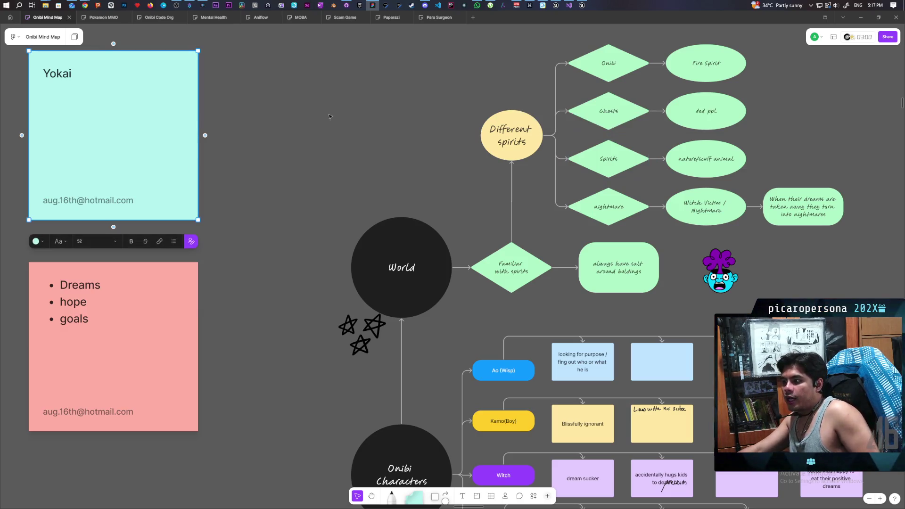
pyautogui.click(342, 132)
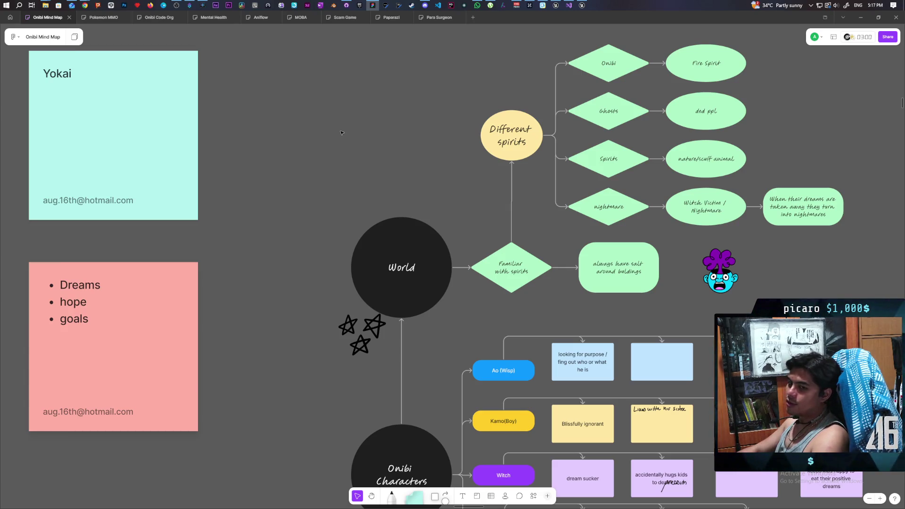
pyautogui.click(425, 4)
pyautogui.click(372, 173)
pyautogui.scroll(-10, 451, 281)
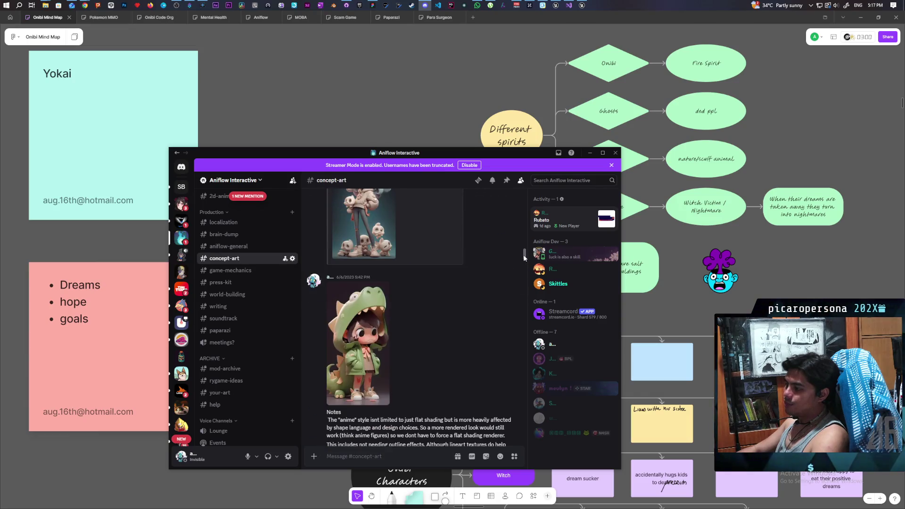
# Step: Find the Onibi artwork in #concept-art and open it enlarged
pyautogui.moveTo(526, 257); pyautogui.dragTo(529, 450)
pyautogui.scroll(10, 488, 399)
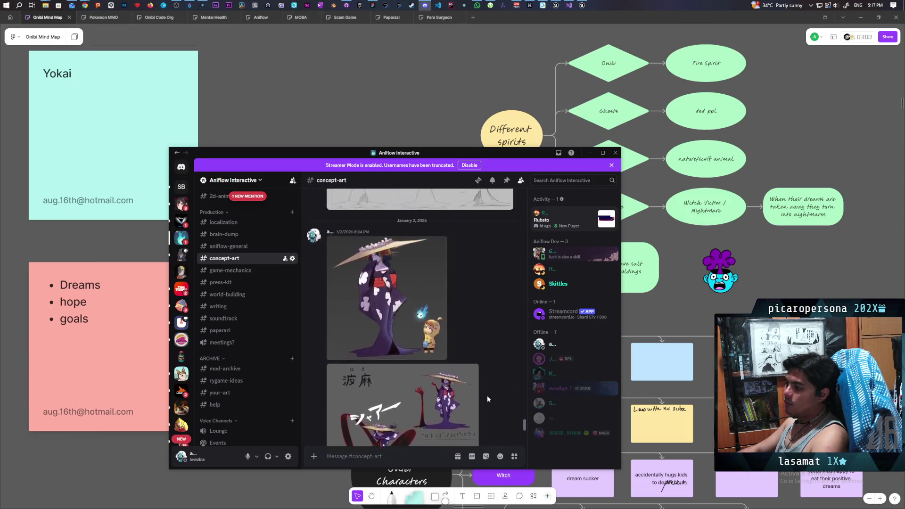
pyautogui.click(423, 236)
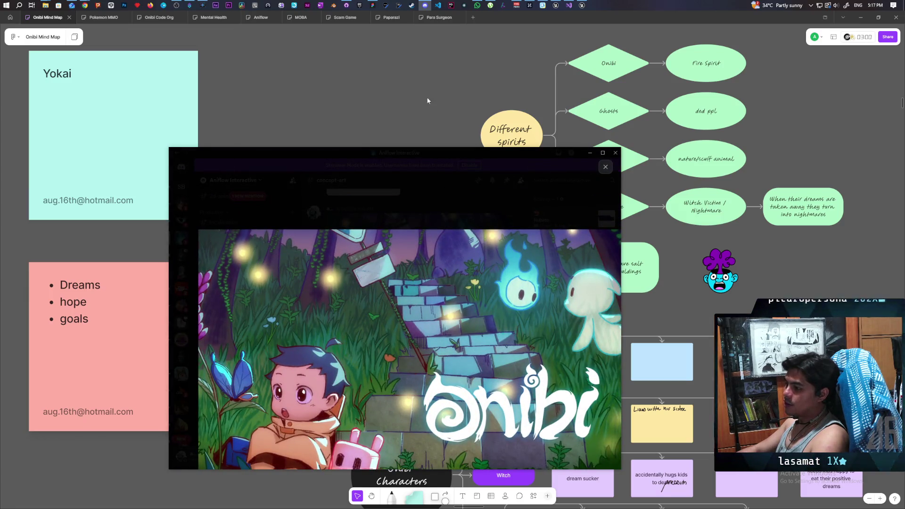
pyautogui.moveTo(421, 152); pyautogui.dragTo(404, 59)
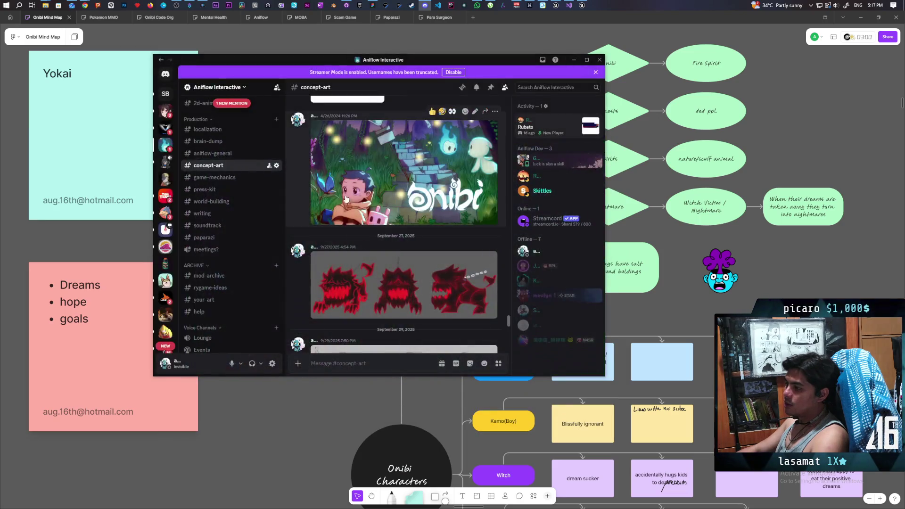
# Step: Zoom into the boy and rabbit, shift the artwork left, then close it
pyautogui.click(353, 147)
pyautogui.click(313, 325)
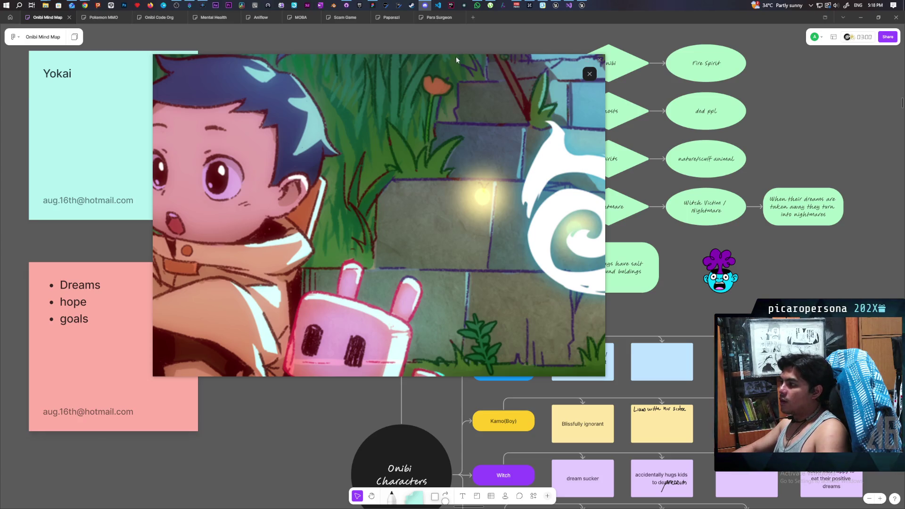
pyautogui.moveTo(456, 56)
pyautogui.mouseDown()
pyautogui.moveTo(442, 117)
pyautogui.moveTo(356, 94)
pyautogui.moveTo(322, 44)
pyautogui.mouseUp()
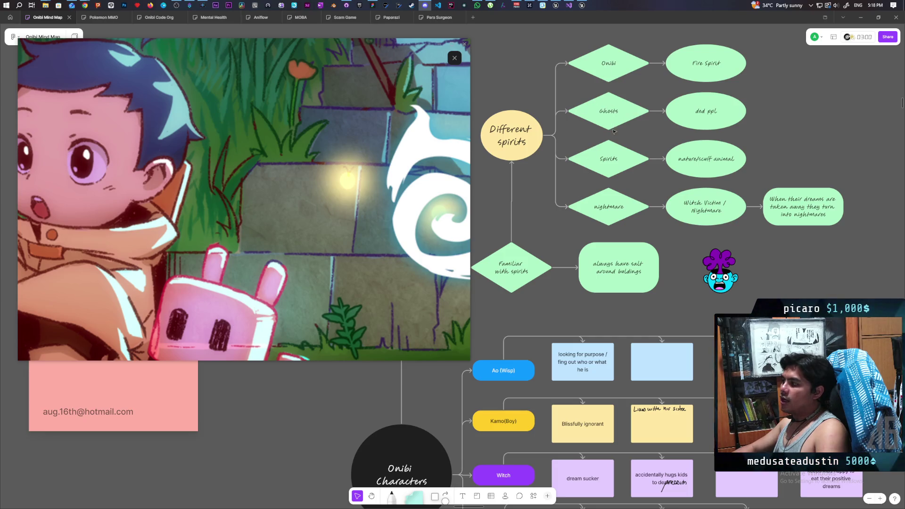
pyautogui.click(614, 121)
# Step: Select the nightmare diamond, then marquee-select Different spirits and Familiar with spirits
pyautogui.click(616, 203)
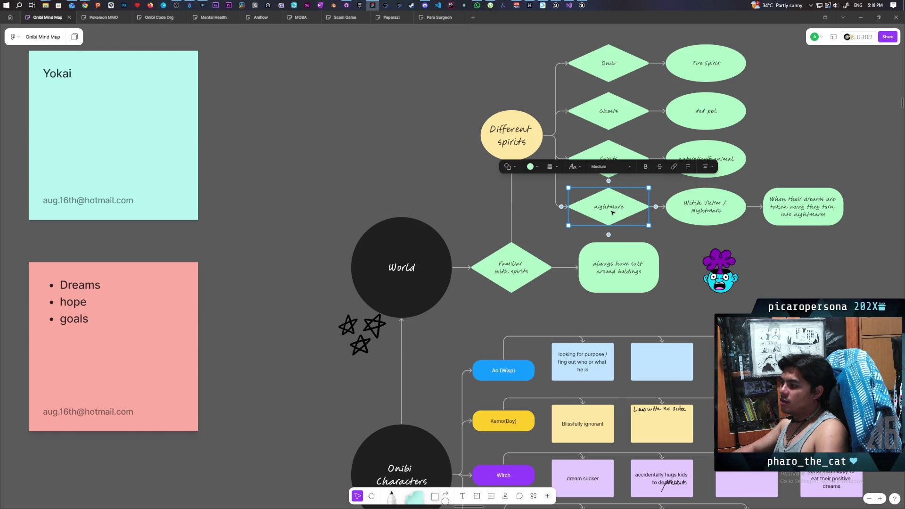
pyautogui.click(541, 303)
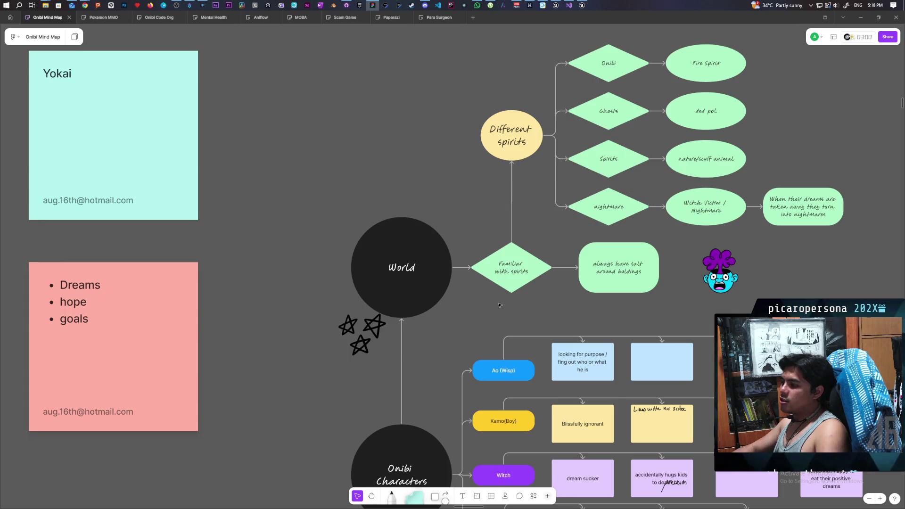
pyautogui.moveTo(499, 304); pyautogui.dragTo(522, 120)
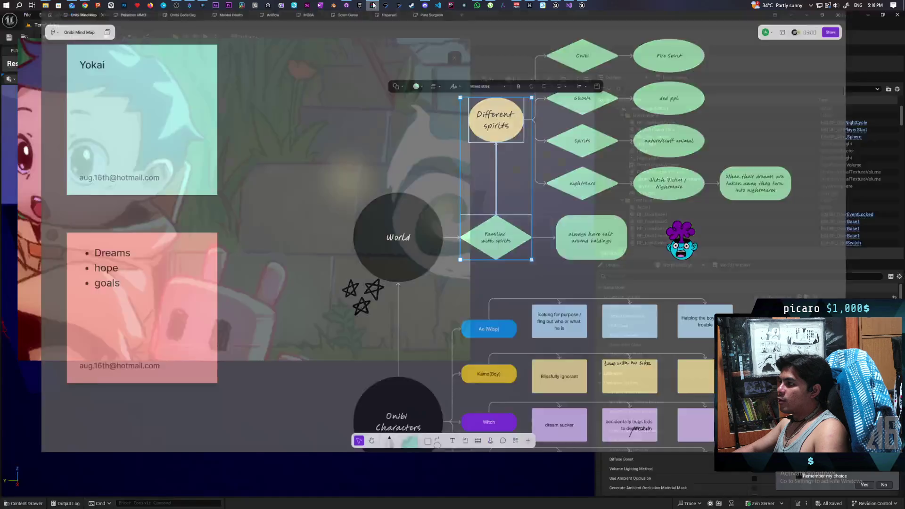
# Step: Cycle through Unreal Editor, the Onibi Mind Map and the Discord artwork viewer
pyautogui.click(386, 5)
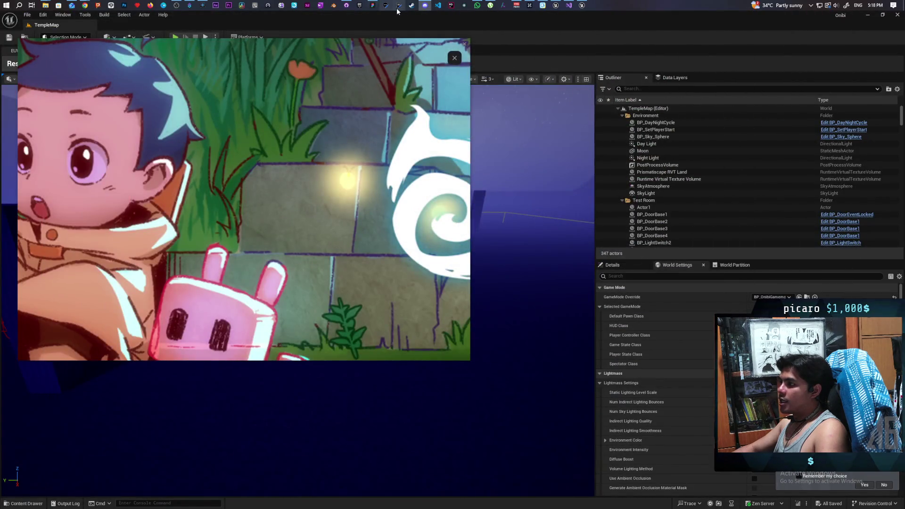
pyautogui.click(374, 5)
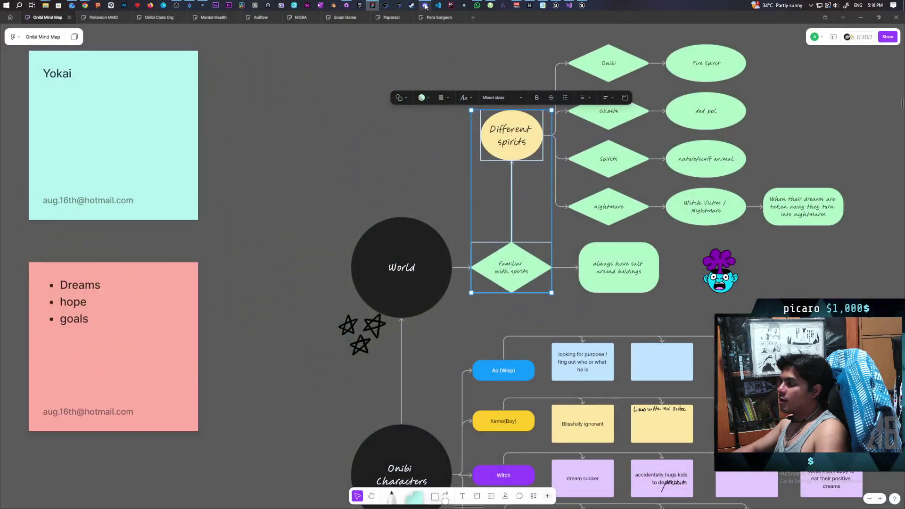
pyautogui.click(424, 5)
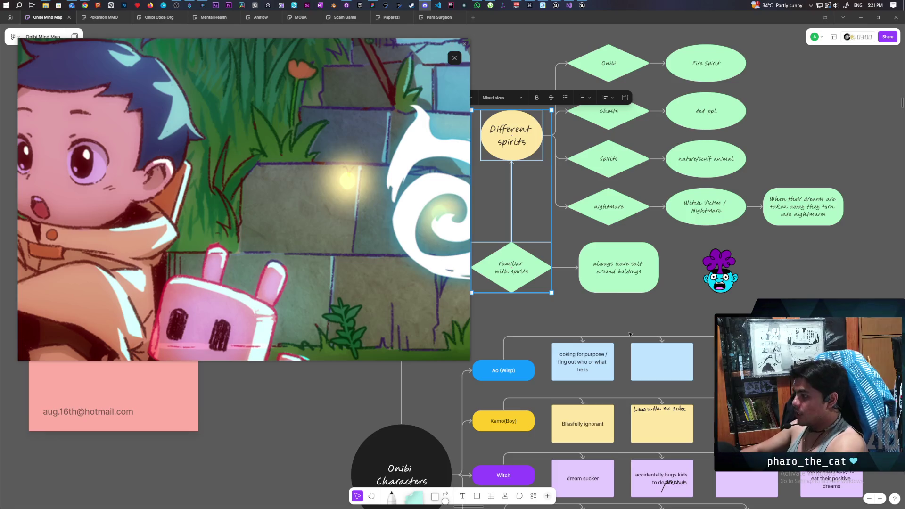
# Step: Keep the enlarged Discord artwork over the mind map, then scroll down
pyautogui.scroll(-10, 607, 334)
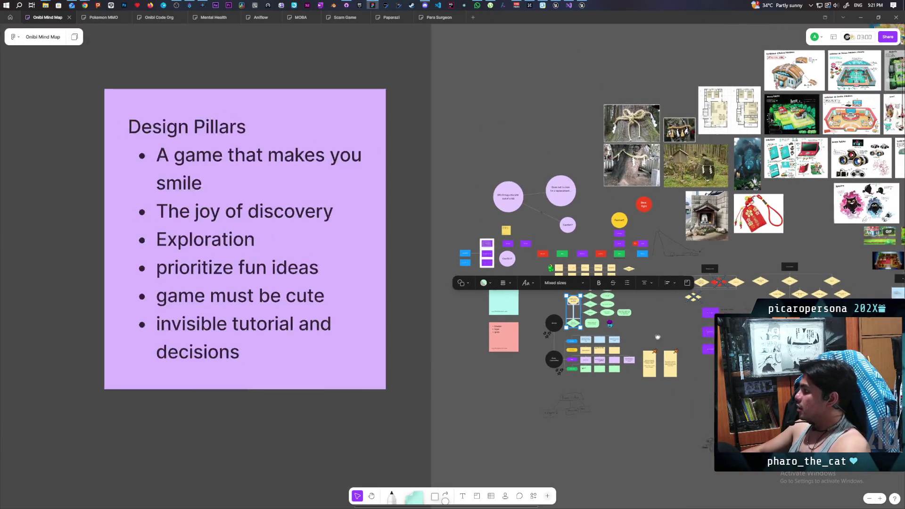
# Step: Zoom out over the whole board, then zoom into Landmarks and edit the kodama note
pyautogui.scroll(-5, 459, 355)
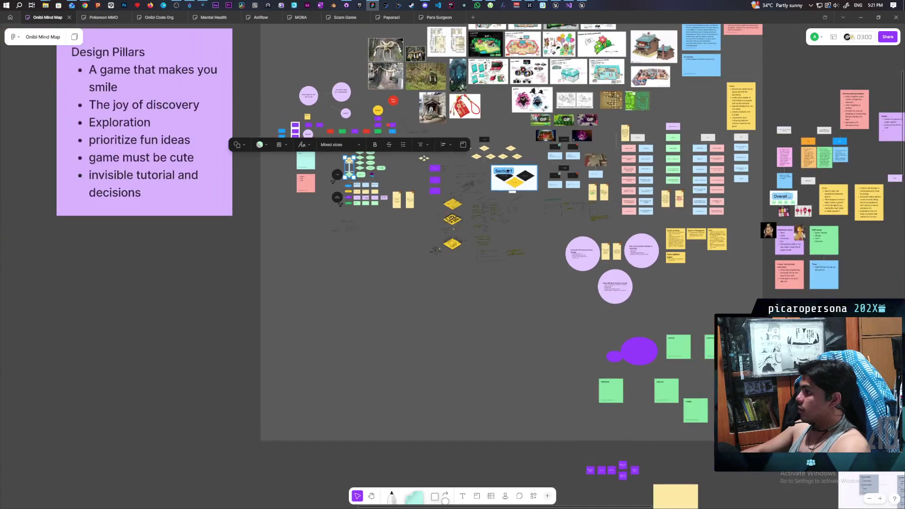
pyautogui.scroll(-10, 505, 166)
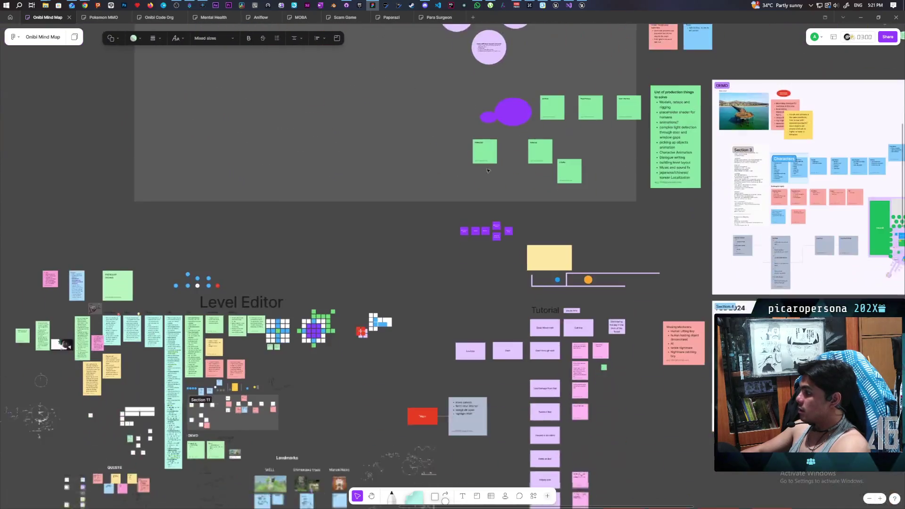
pyautogui.scroll(-10, 564, 269)
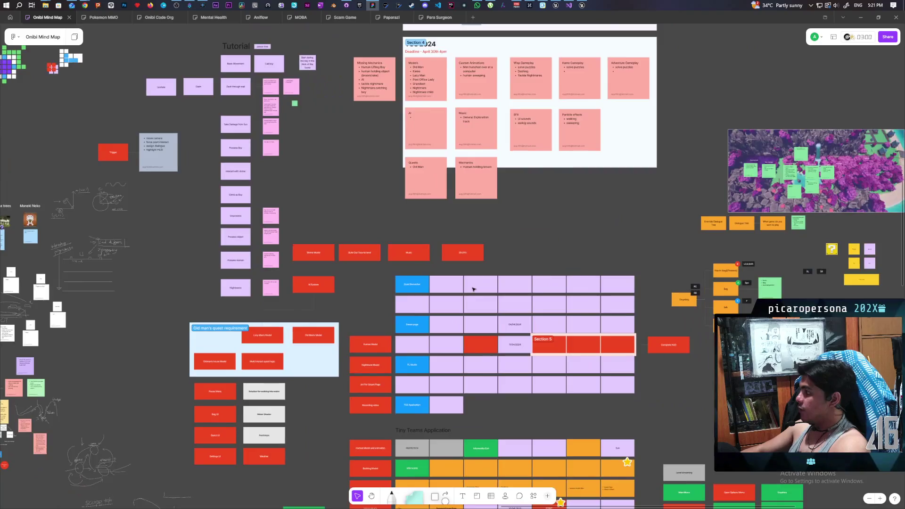
pyautogui.scroll(-5, 471, 294)
pyautogui.hscroll(-5, 471, 294)
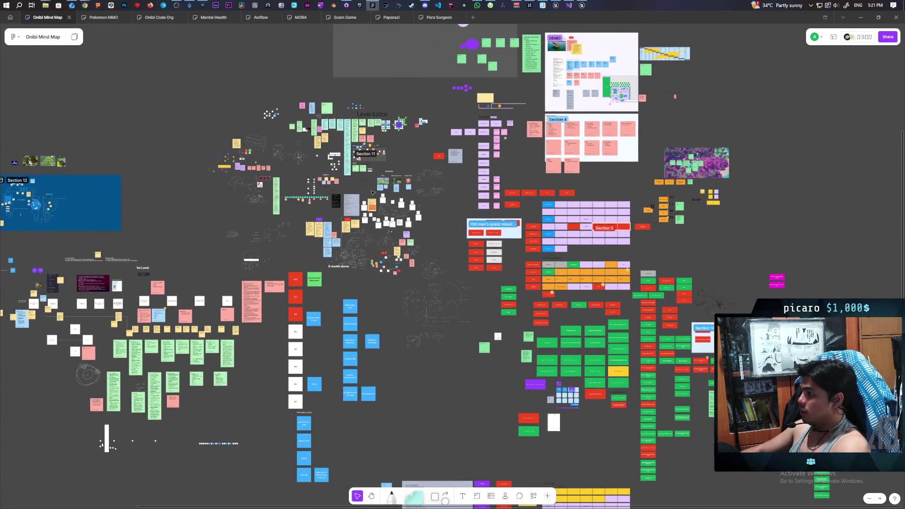
pyautogui.scroll(10, 417, 174)
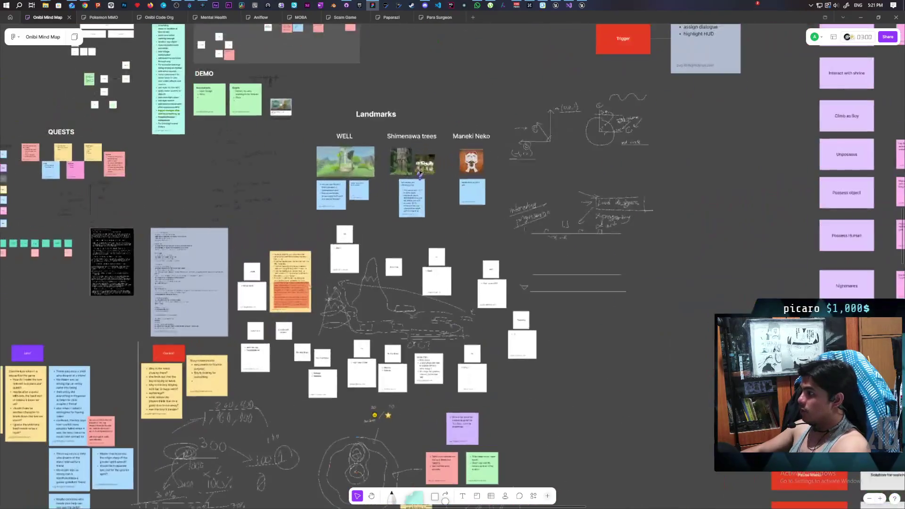
pyautogui.scroll(3, 420, 173)
pyautogui.scroll(-4, 479, 227)
pyautogui.scroll(4, 497, 280)
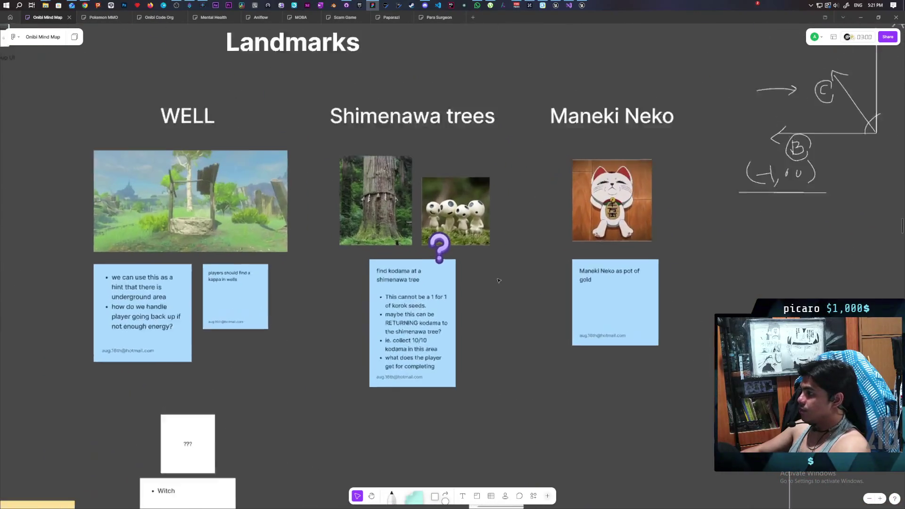
pyautogui.hscroll(-2, 497, 280)
pyautogui.click(444, 264)
pyautogui.doubleClick(445, 264)
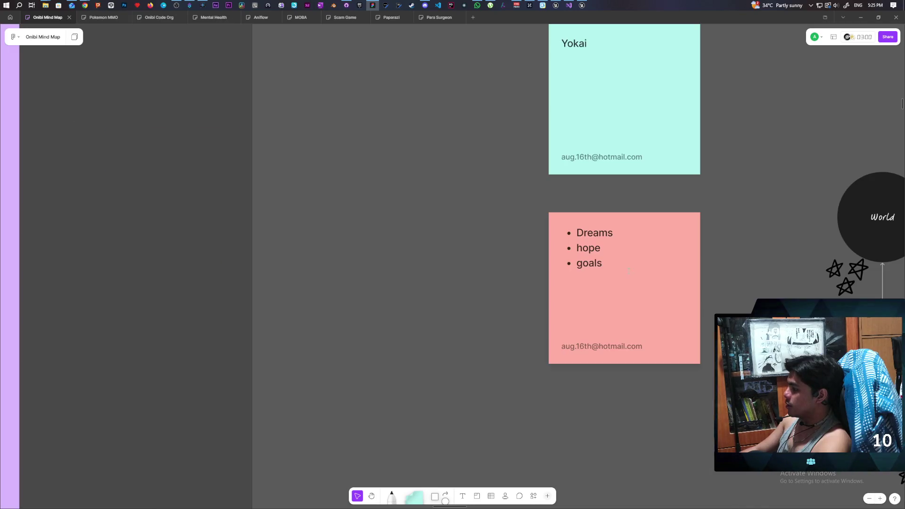
# Step: Finish the pink Dreams, hope, goals note below Yokai and deselect it
pyautogui.click(597, 263)
pyautogui.moveTo(692, 306)
pyautogui.mouseDown()
pyautogui.moveTo(669, 414)
pyautogui.moveTo(479, 344)
pyautogui.mouseUp()
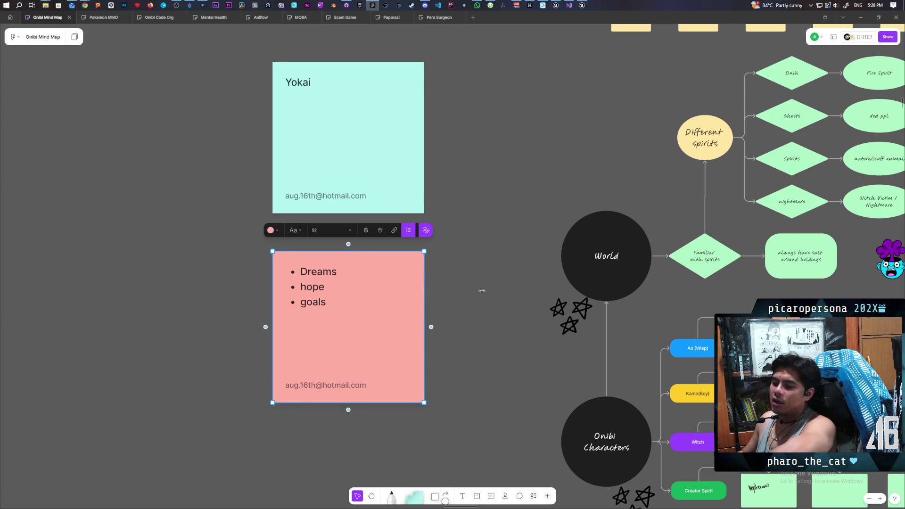
pyautogui.click(497, 184)
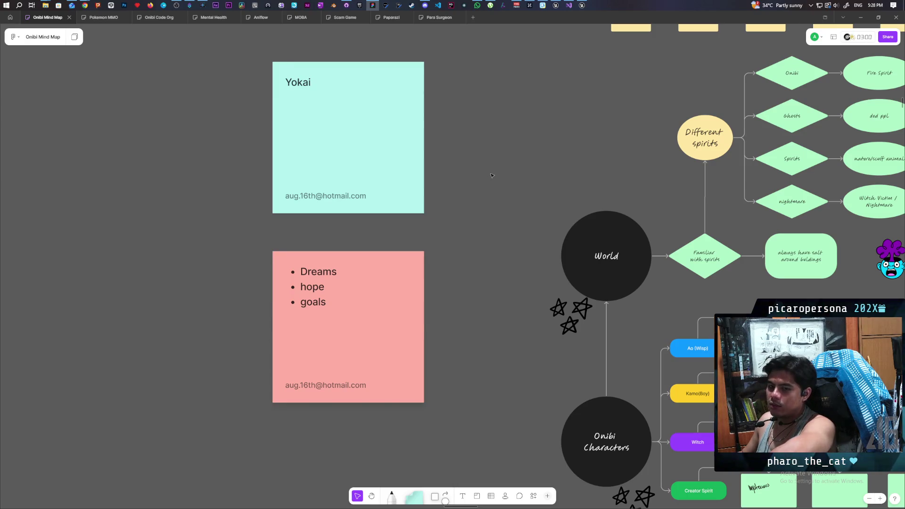
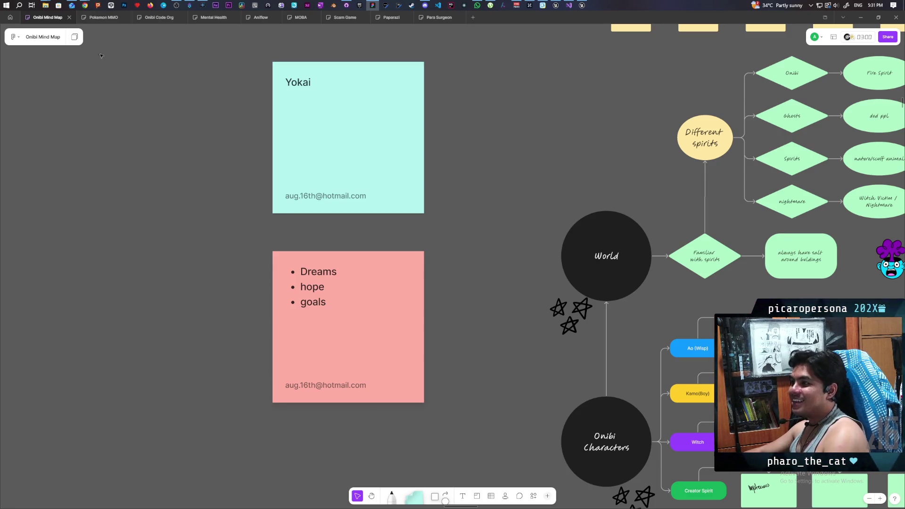
# Step: Preview the Instagram browser window among Chrome's taskbar thumbnails
pyautogui.moveTo(88, 3)
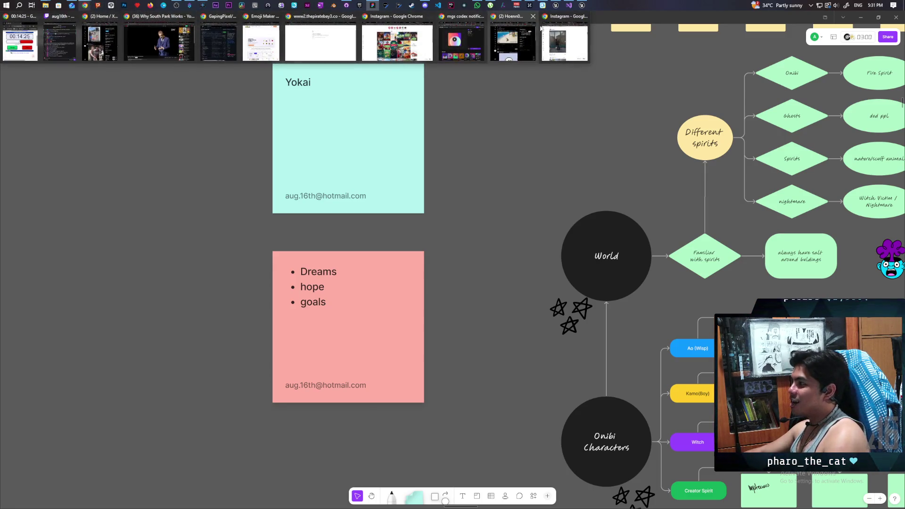
pyautogui.moveTo(571, 42)
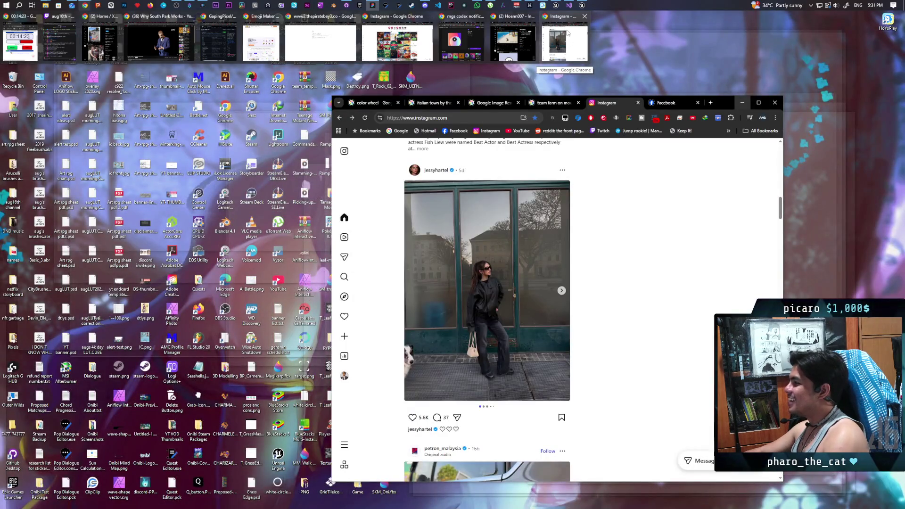
# Step: Search Google for 'oni dbz' in a new tab, show Images results, and maximize the window
pyautogui.click(569, 33)
pyautogui.click(711, 103)
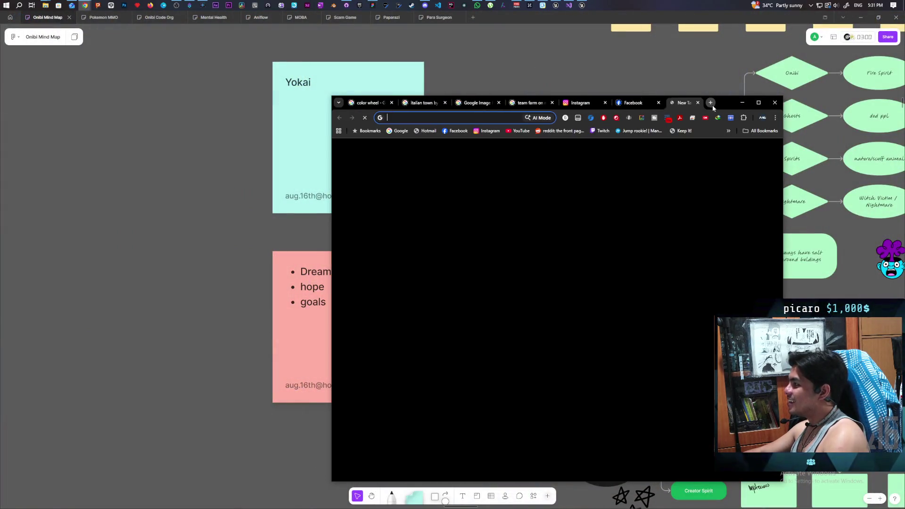
pyautogui.write('oni')
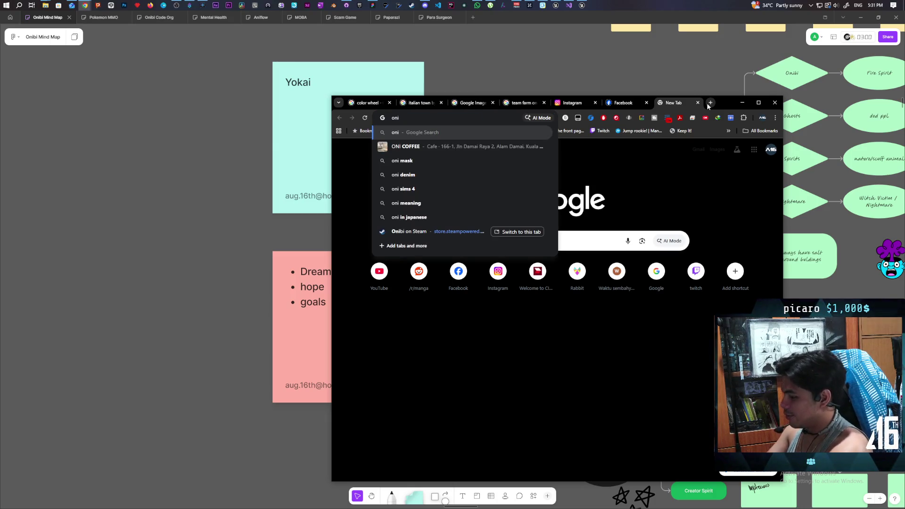
pyautogui.write(' dbz')
pyautogui.press('Return')
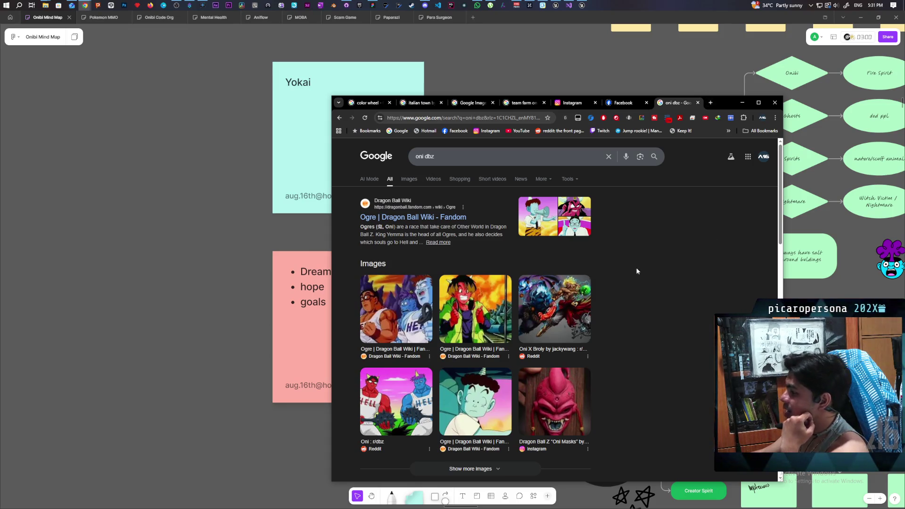
pyautogui.click(409, 179)
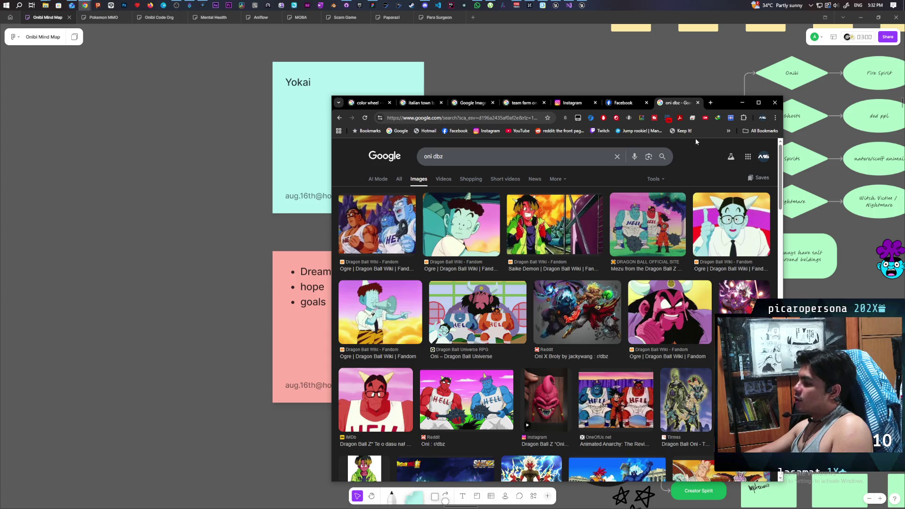
pyautogui.doubleClick(719, 101)
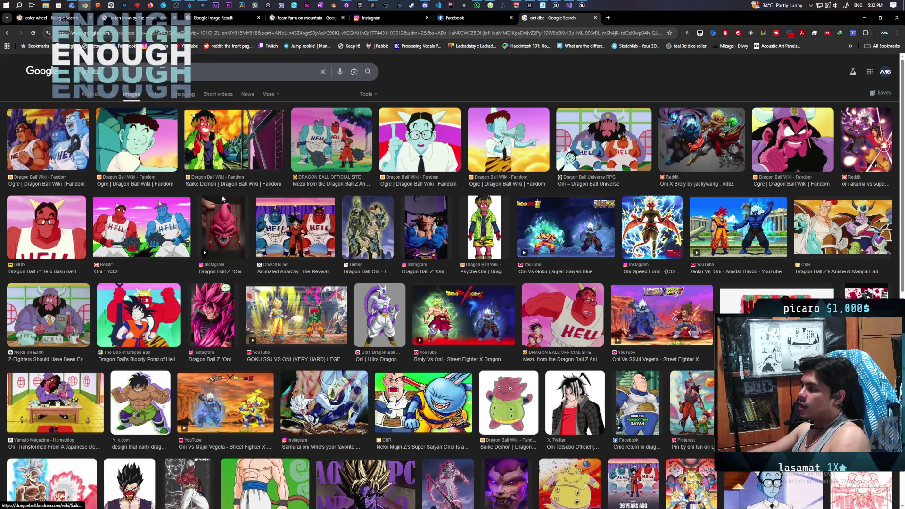
# Step: Bring the Discord window to the front
pyautogui.click(425, 6)
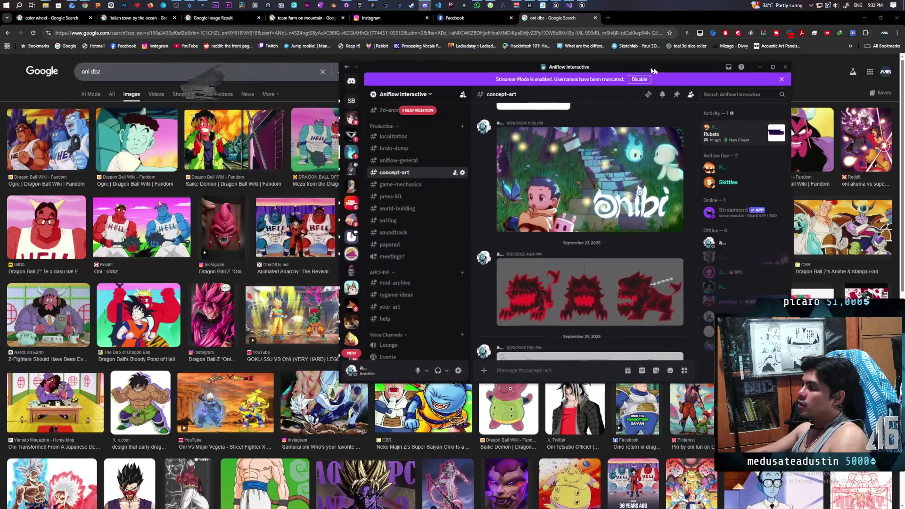
# Step: Open a friend's direct messages and enlarge the December 22 pencil sketch image
pyautogui.scroll(-10, 674, 281)
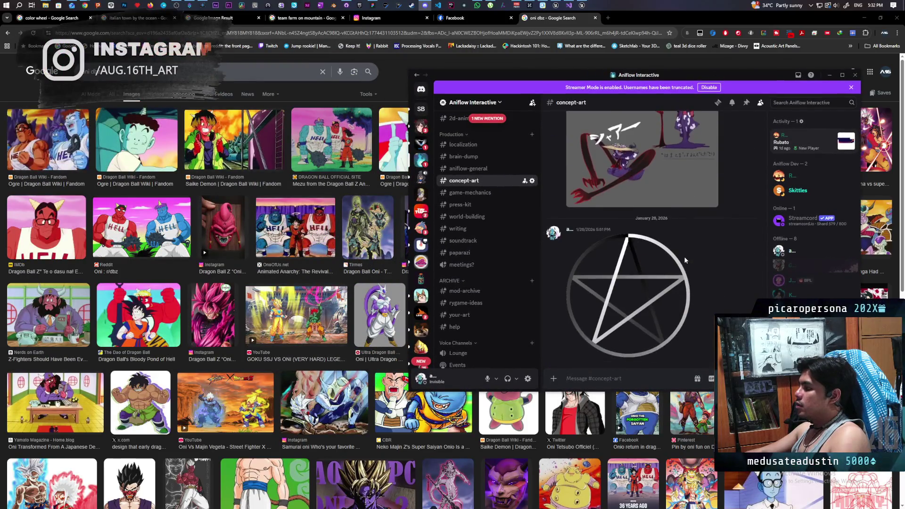
pyautogui.click(421, 89)
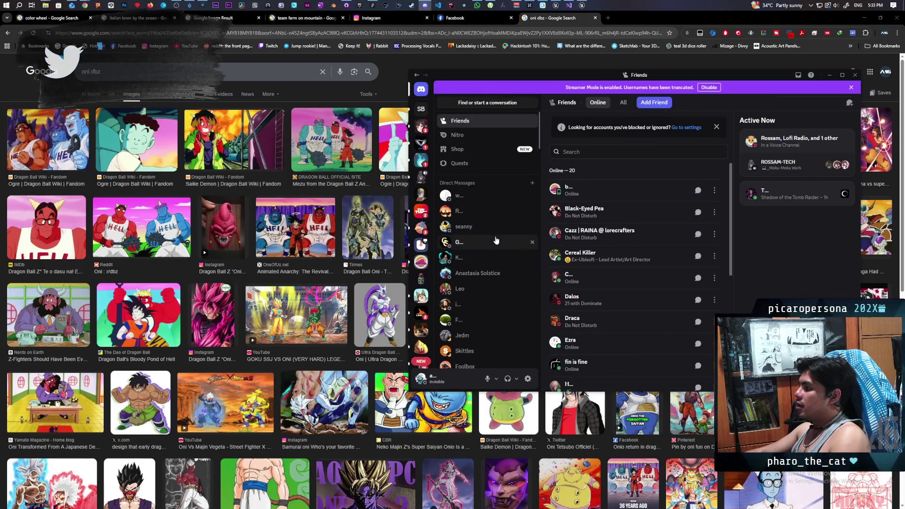
pyautogui.click(492, 351)
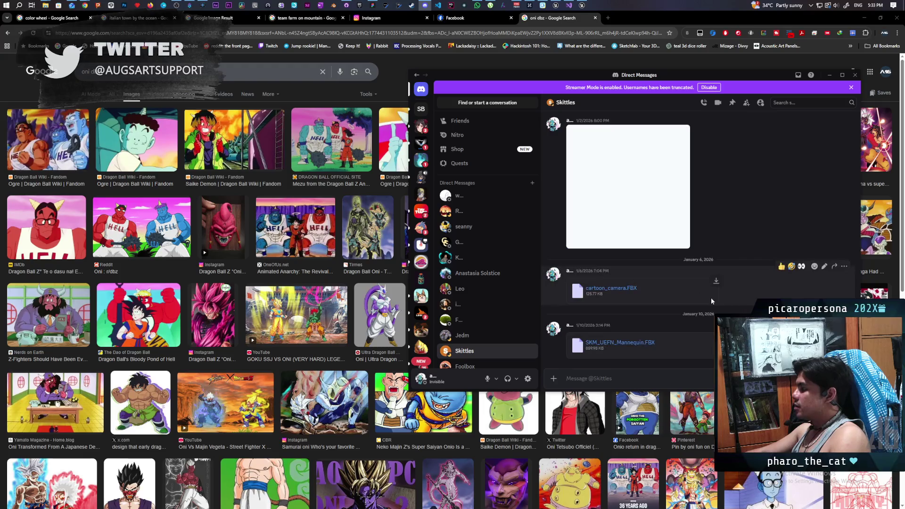
pyautogui.scroll(5, 740, 303)
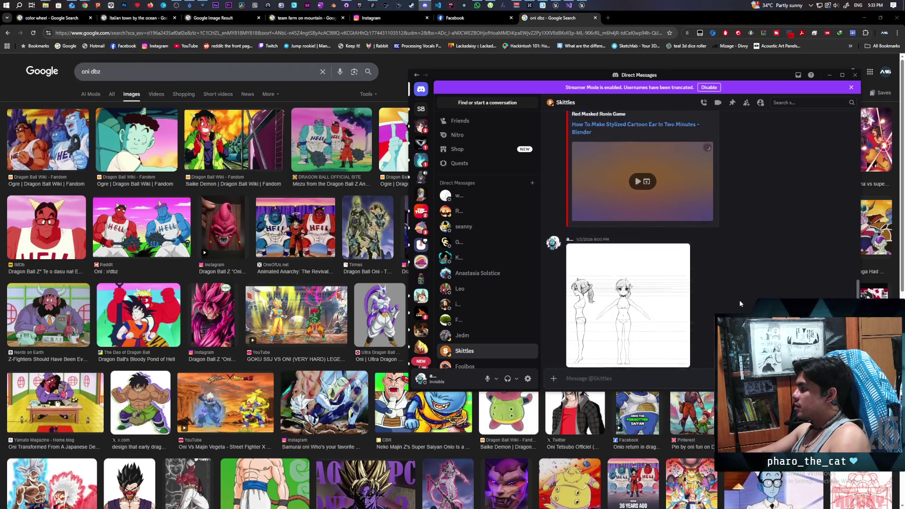
pyautogui.scroll(3, 739, 300)
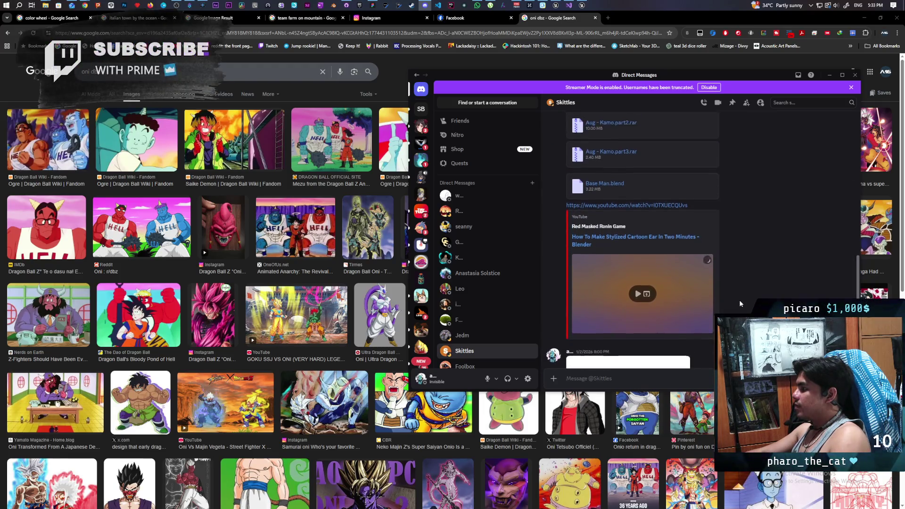
pyautogui.scroll(6, 739, 300)
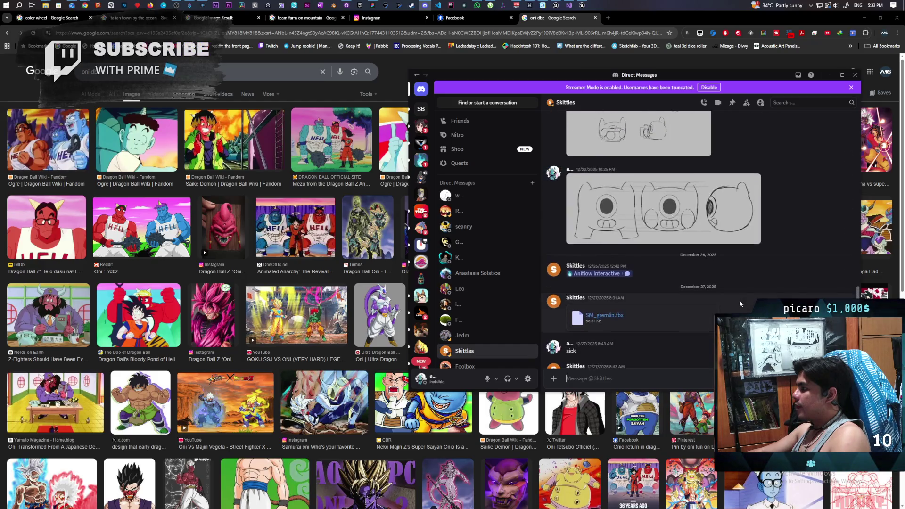
pyautogui.scroll(3, 740, 302)
pyautogui.click(628, 291)
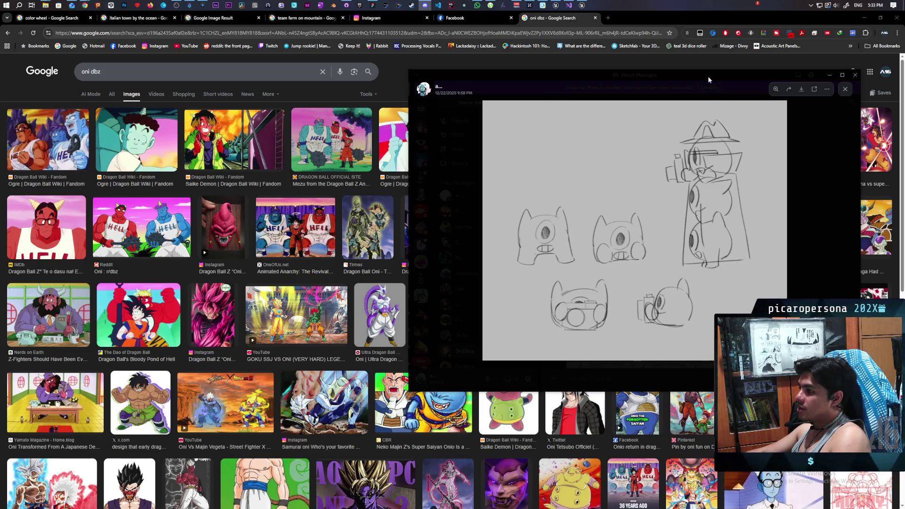
# Step: Reposition the enlarged sketch viewer alongside the oni dbz image results
pyautogui.moveTo(708, 76); pyautogui.dragTo(609, 325)
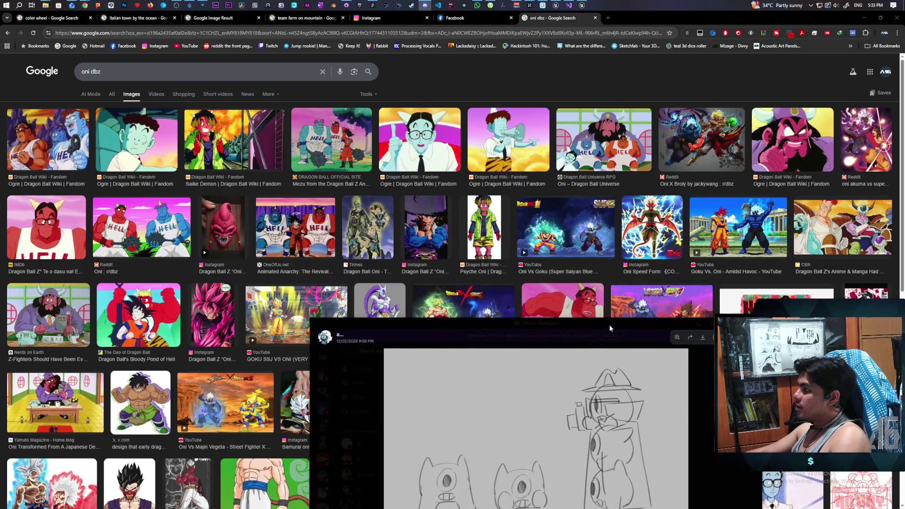
pyautogui.moveTo(609, 325)
pyautogui.mouseDown()
pyautogui.moveTo(646, 216)
pyautogui.moveTo(604, 137)
pyautogui.mouseUp()
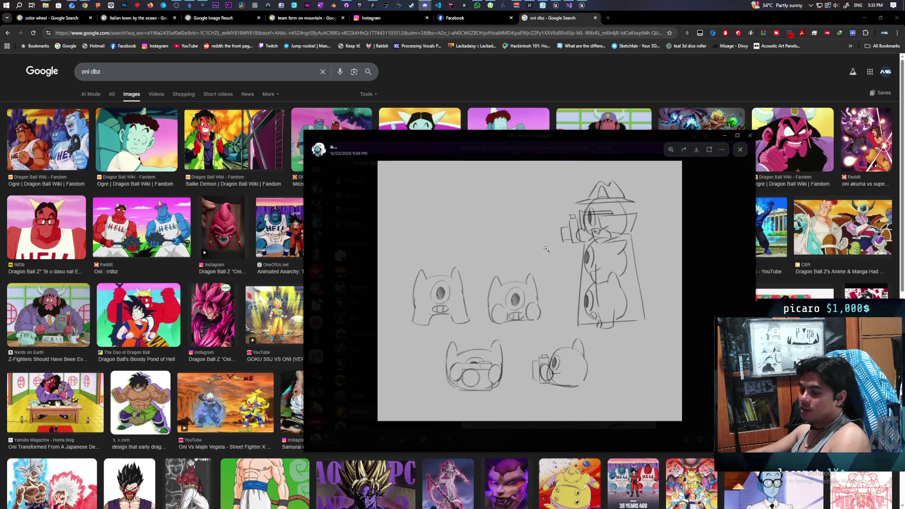